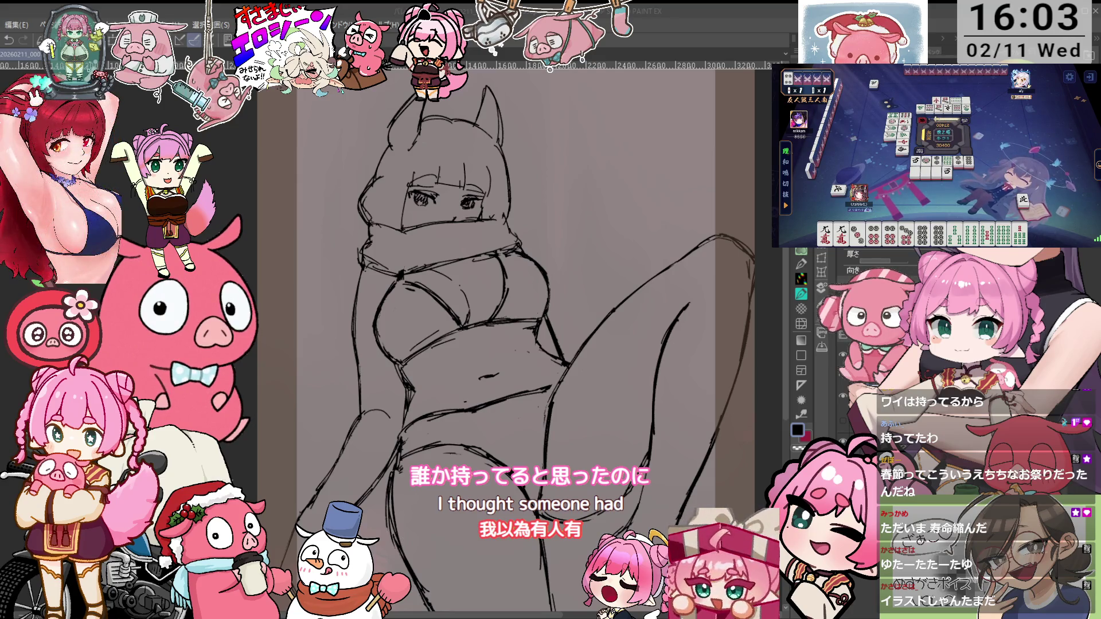
Continue the raised leg's outer contour with a stroke running down toward the canvas bottom
{"action": "left_click_drag", "start_coordinate": [746, 325], "coordinate": [579, 520]}
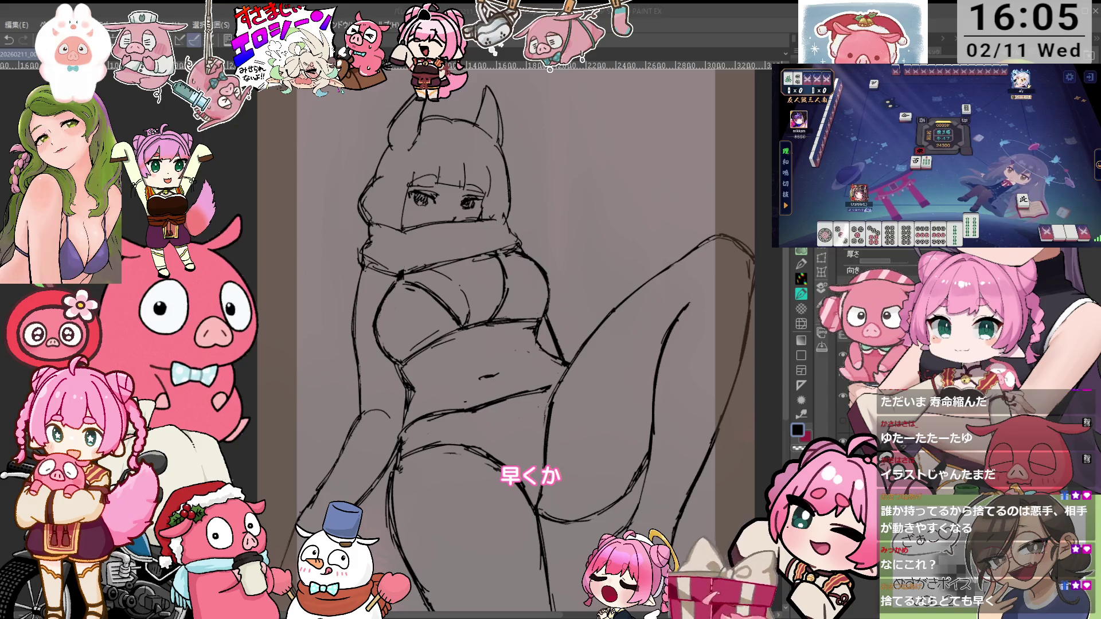
Bring the lower body into view, then draw a long arc and a short arm stroke left of the figure
{"action": "left_click_drag", "start_coordinate": [517, 344], "coordinate": [530, 350]}
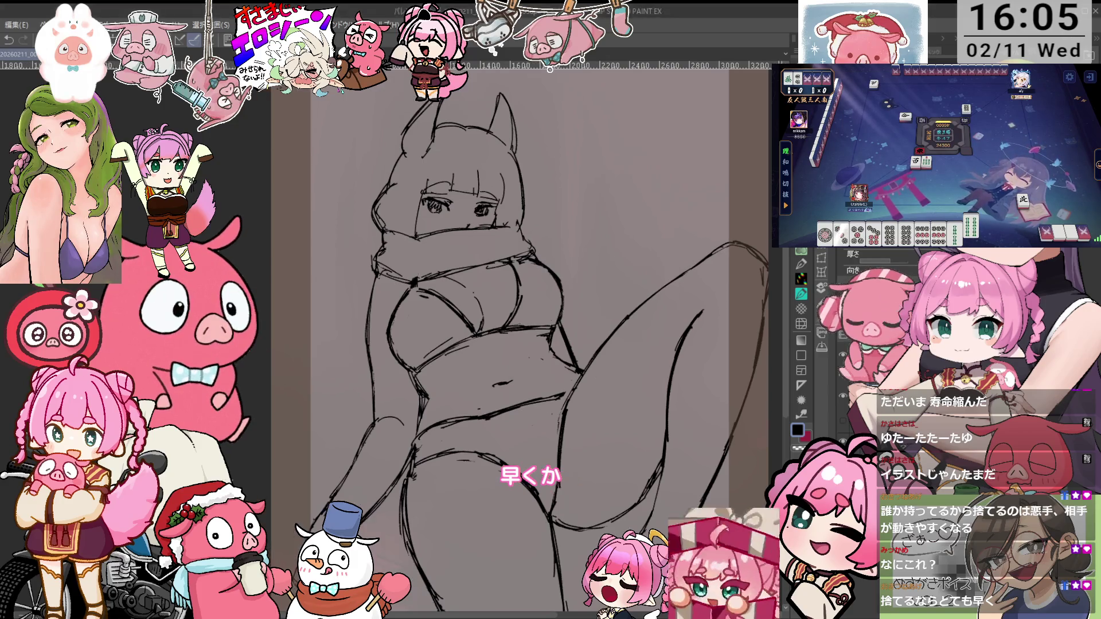
{"action": "scroll", "coordinate": [539, 341], "scroll_direction": "up", "scroll_amount": 2}
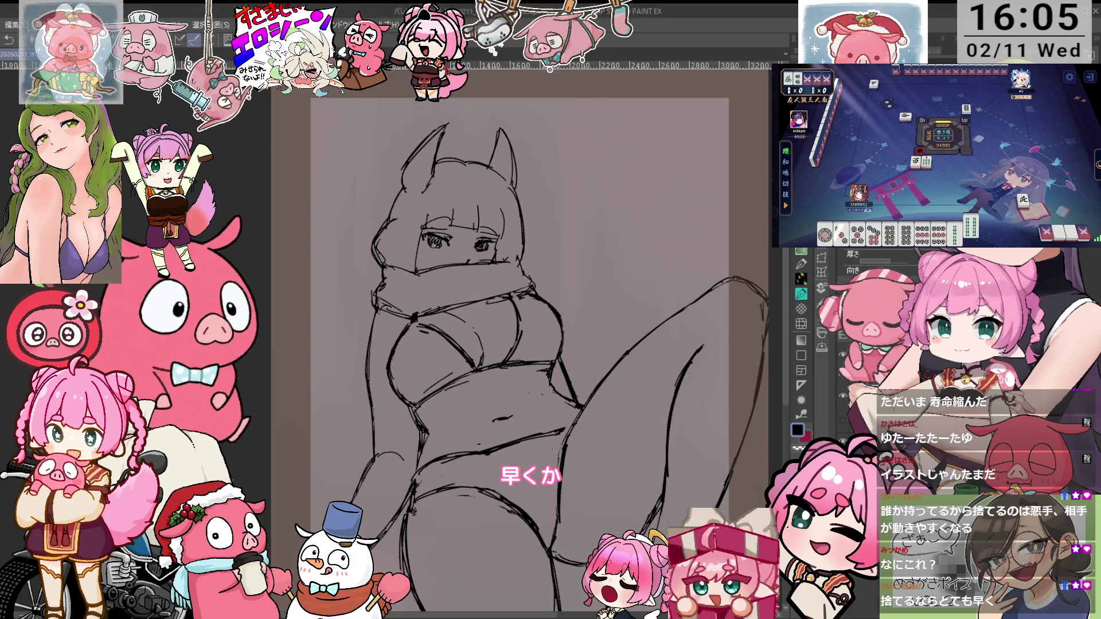
{"action": "left_click_drag", "start_coordinate": [514, 466], "coordinate": [500, 378]}
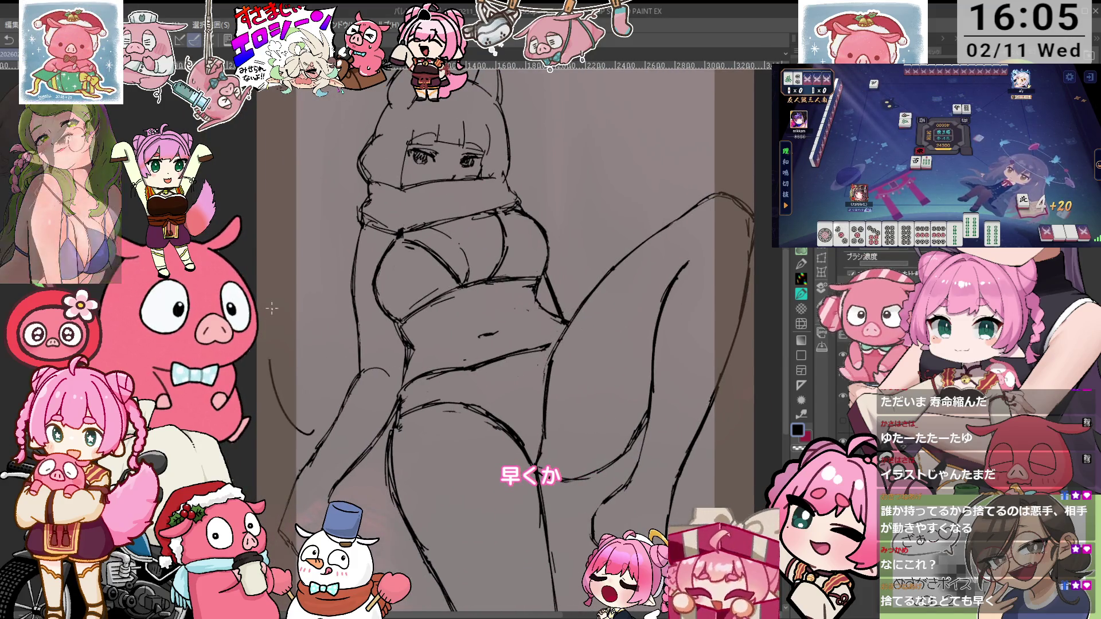
{"action": "left_click_drag", "start_coordinate": [303, 264], "coordinate": [313, 433]}
{"action": "left_click_drag", "start_coordinate": [312, 251], "coordinate": [348, 235]}
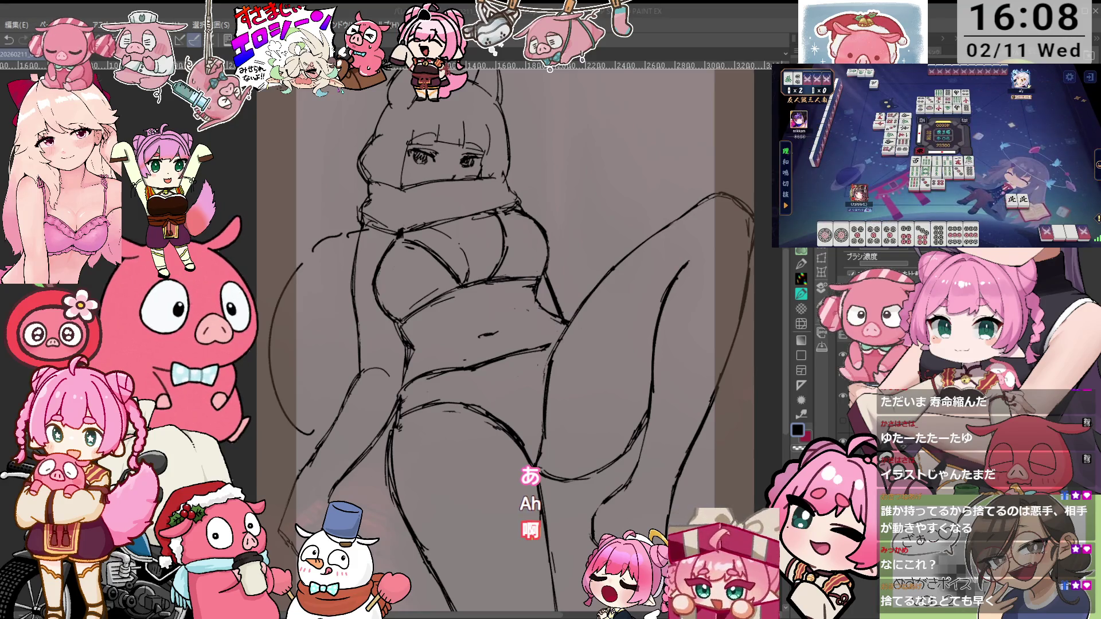
Pan the canvas right and down so the torso and legs are centred
{"action": "mouse_move", "coordinate": [516, 344]}
{"action": "left_mouse_down"}
{"action": "mouse_move", "coordinate": [538, 367]}
{"action": "mouse_move", "coordinate": [561, 317]}
{"action": "left_mouse_up"}
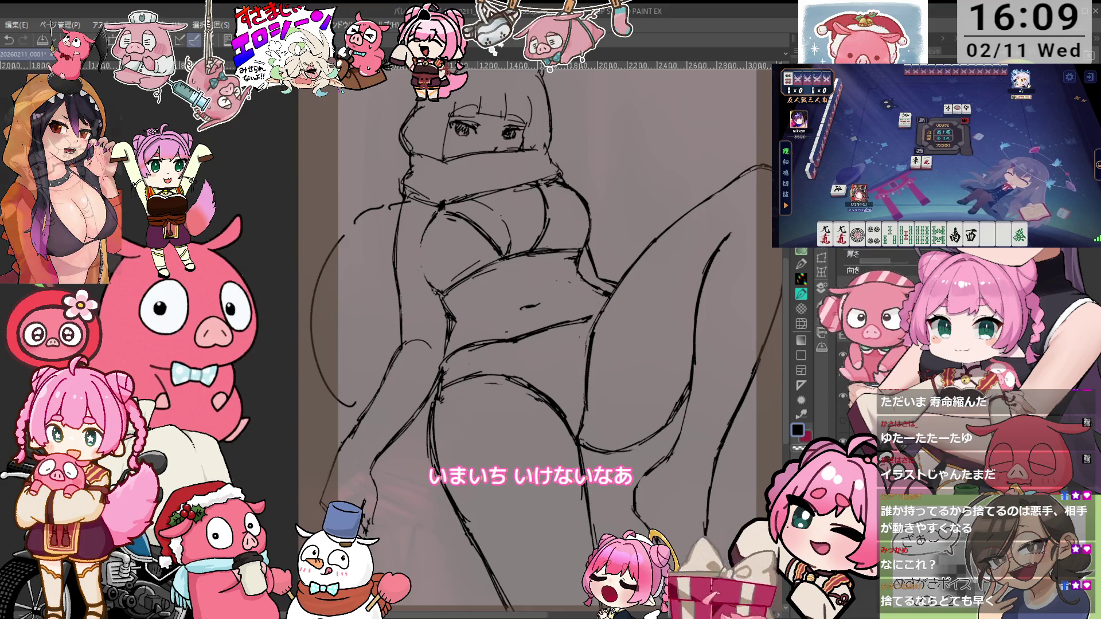
Zoom the canvas out until the entire sketch, cat ears included, fits on screen
{"action": "scroll", "coordinate": [871, 269], "scroll_direction": "up", "scroll_amount": 2}
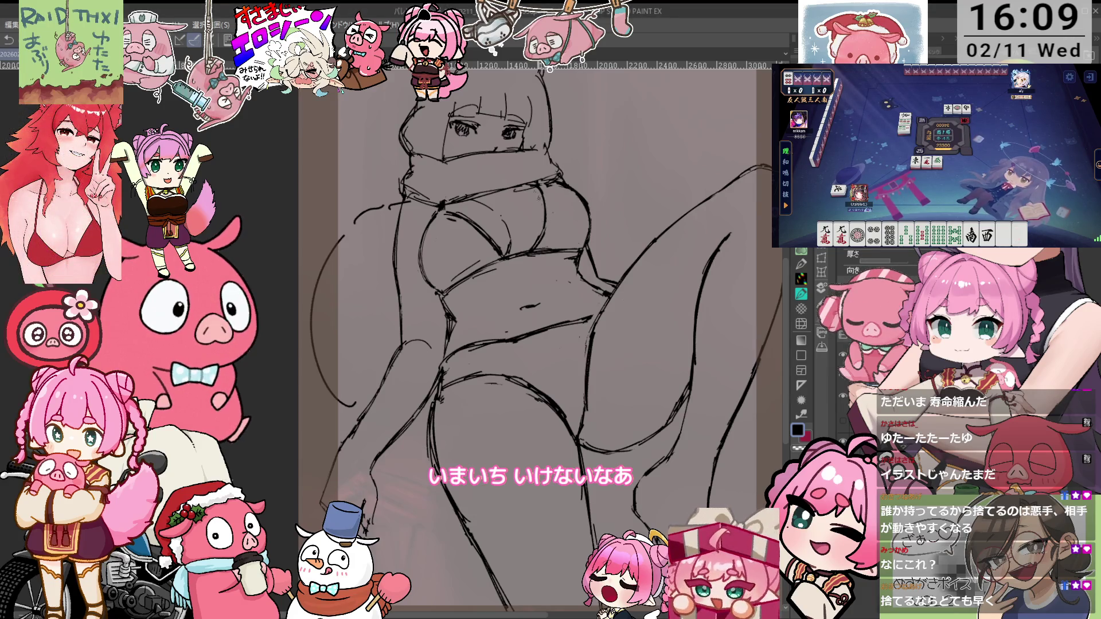
{"action": "scroll", "coordinate": [878, 264], "scroll_direction": "down", "scroll_amount": 2}
{"action": "scroll", "coordinate": [878, 264], "scroll_direction": "up", "scroll_amount": 2}
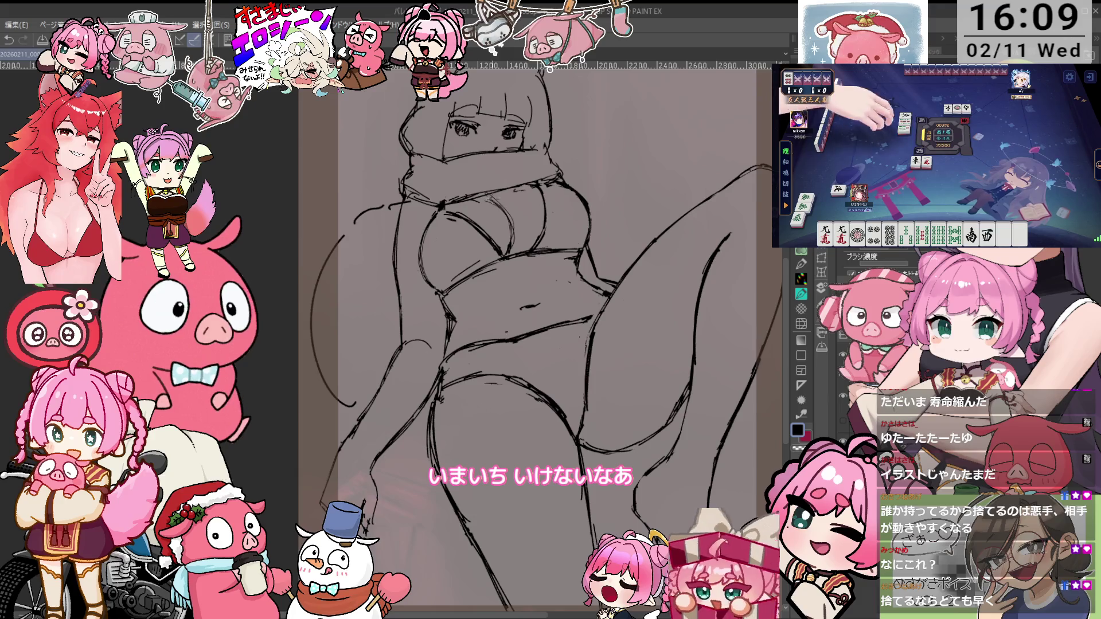
{"action": "scroll", "coordinate": [592, 196], "scroll_direction": "down", "scroll_amount": 1}
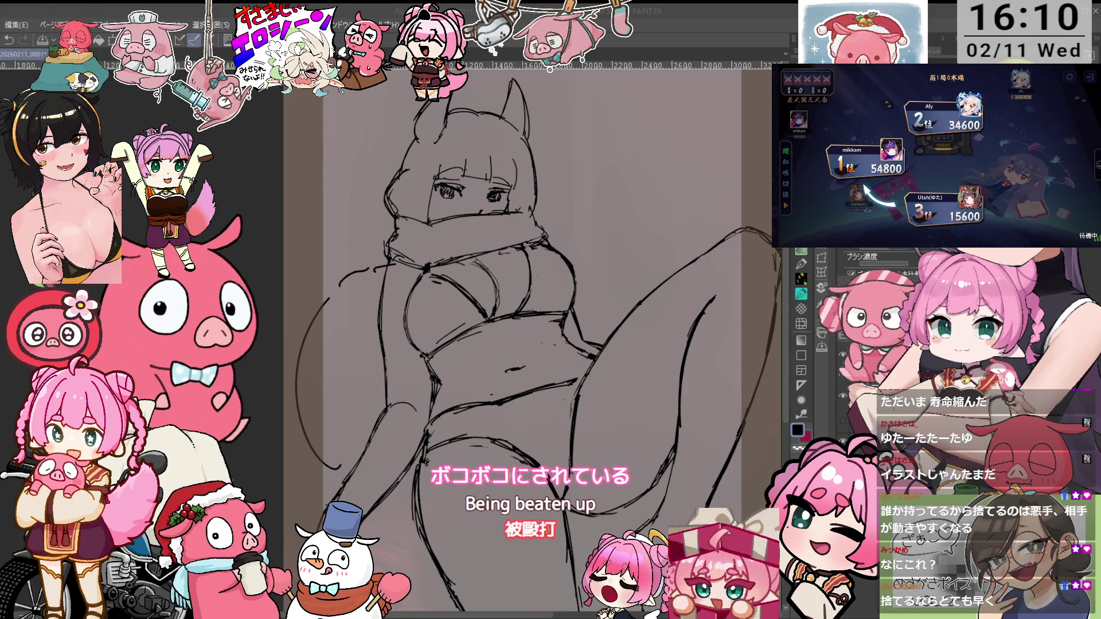
Switch brushes with the E shortcut and tilt the canvas two steps counter-clockwise
{"action": "key", "text": "e"}
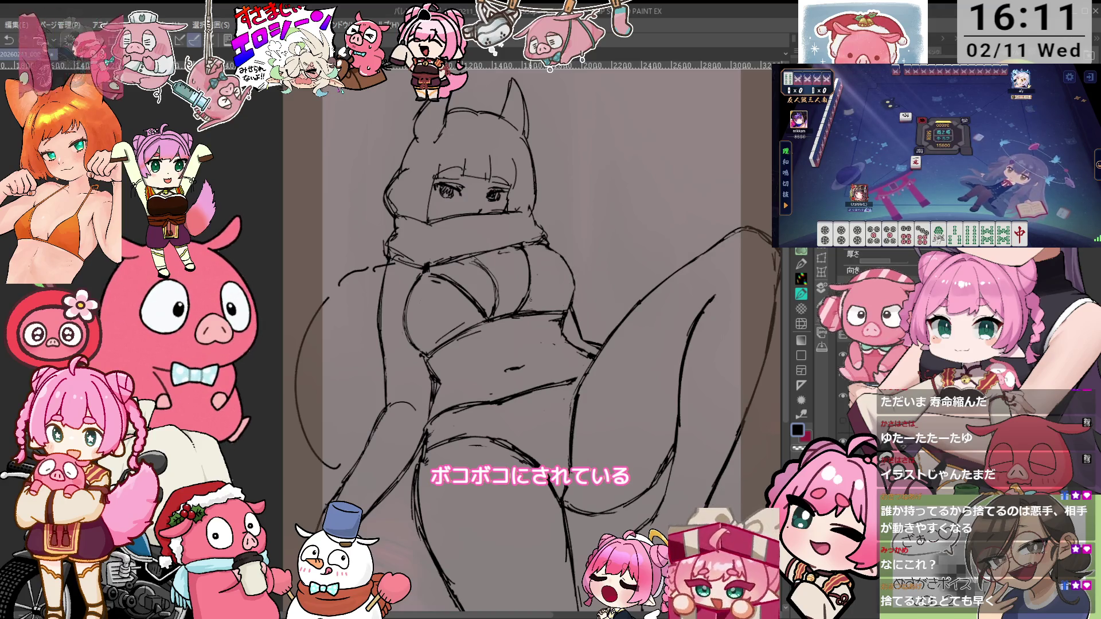
{"action": "key", "text": "minus"}
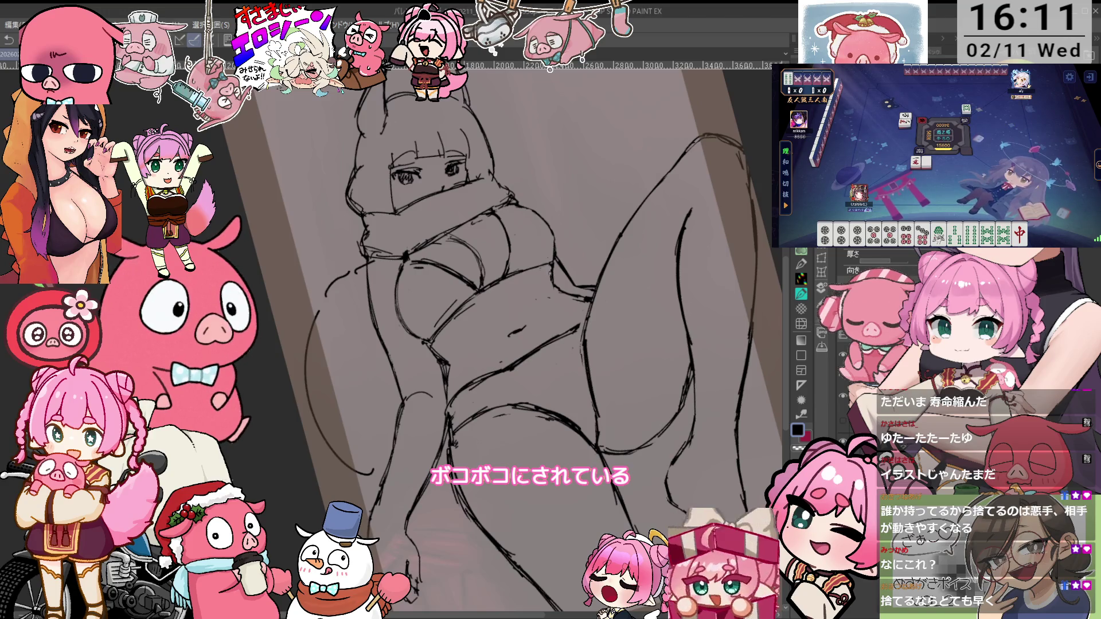
{"action": "key", "text": "minus"}
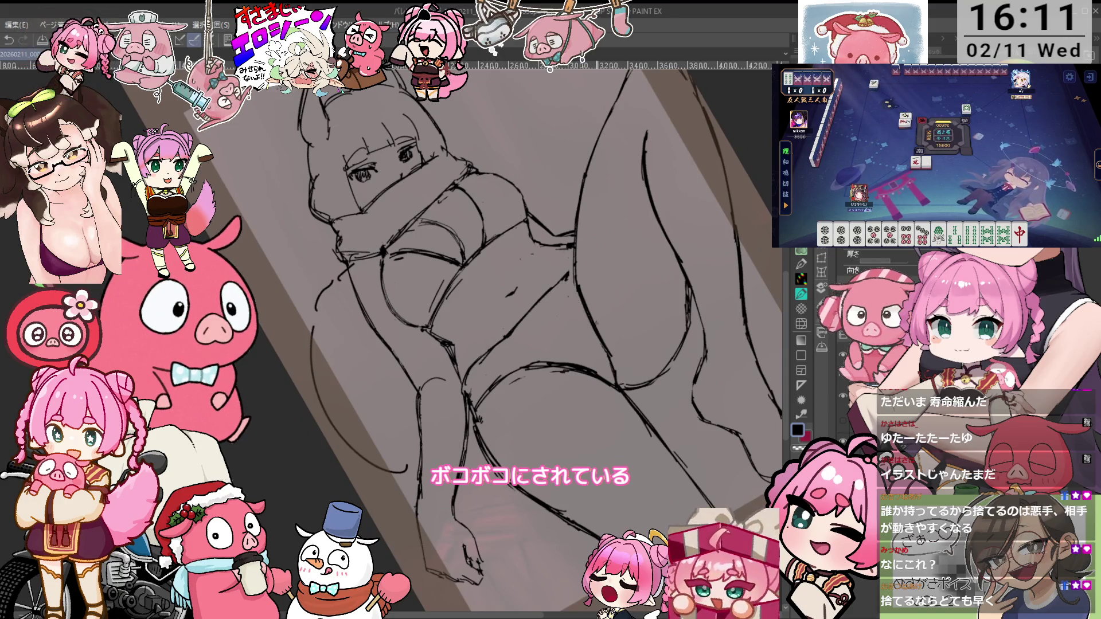
Rotate the view back upright, zoom in on the legs, then reset the view and pan toward the head
{"action": "key", "text": "asciicircum"}
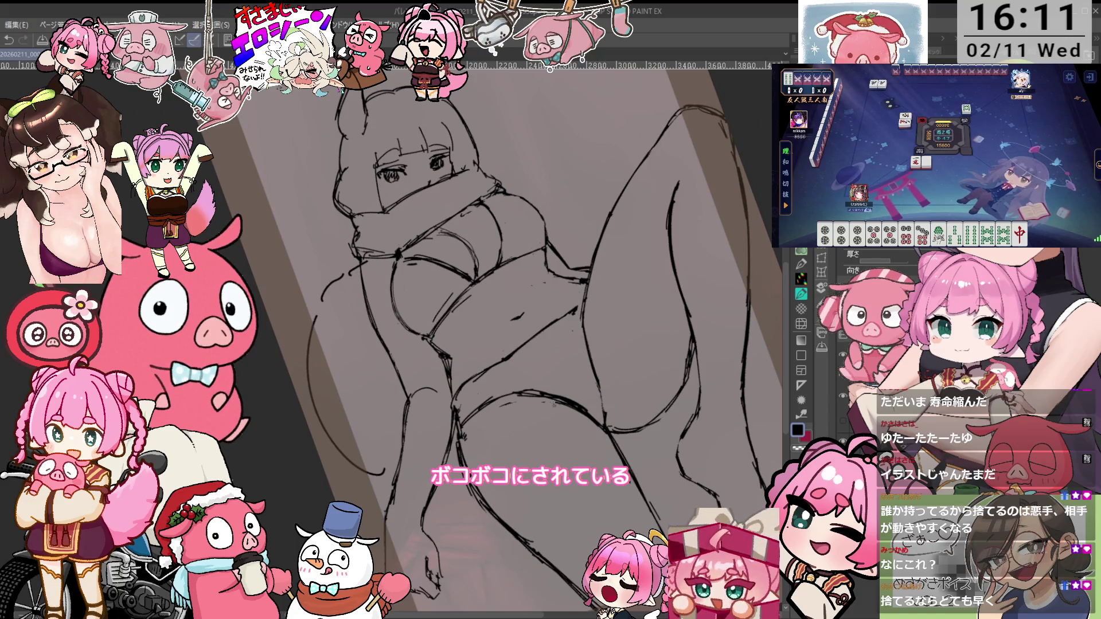
{"action": "key", "text": "asciicircum"}
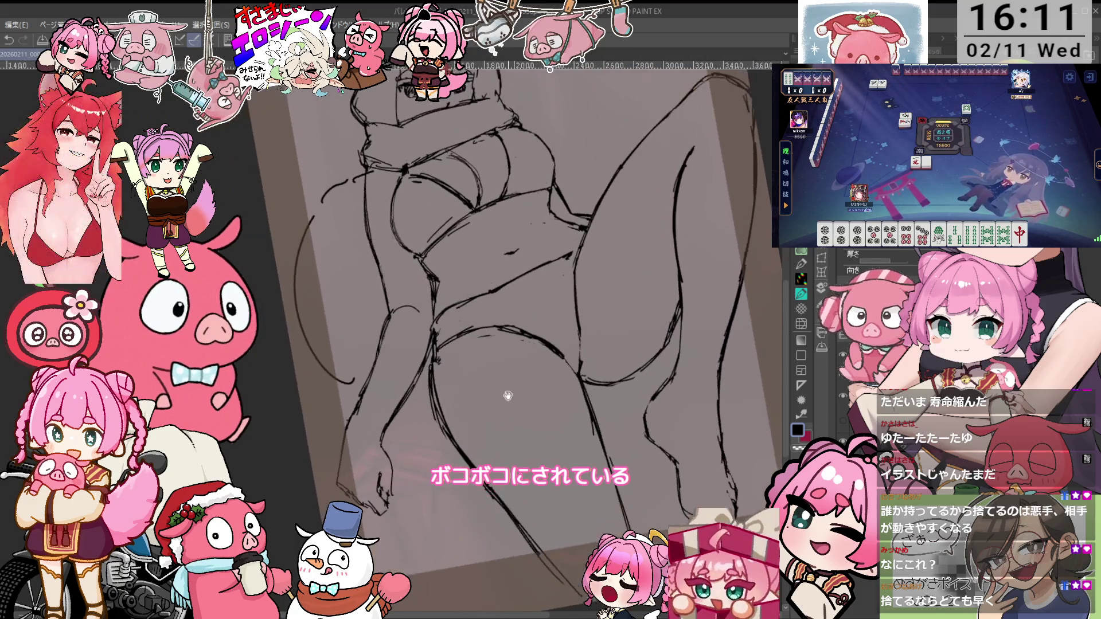
{"action": "key", "text": "ctrl+plus"}
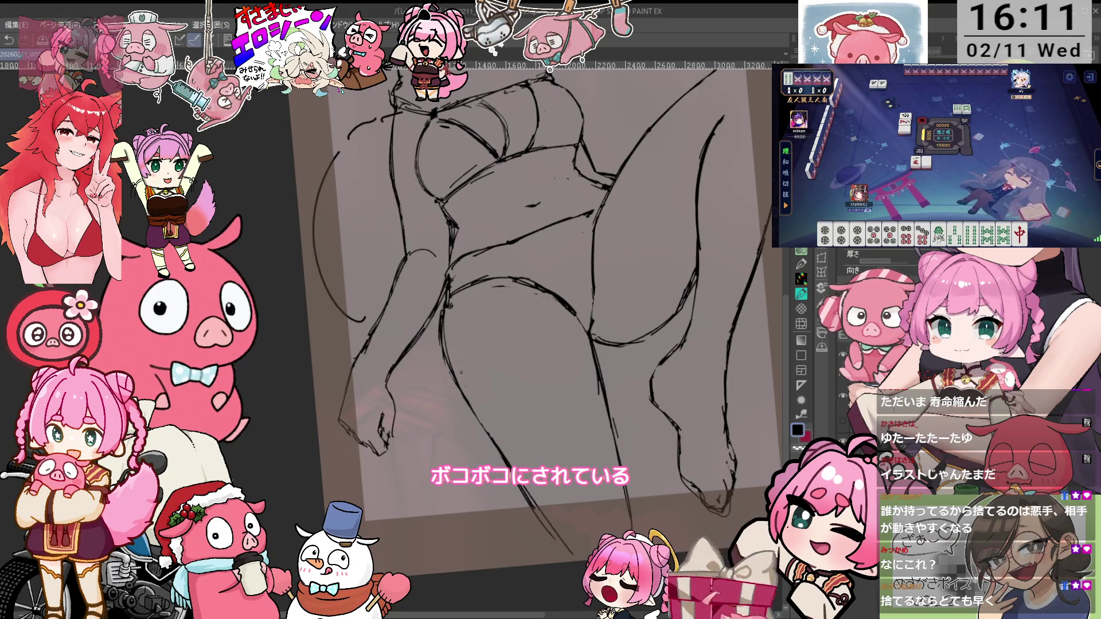
{"action": "scroll", "coordinate": [866, 264], "scroll_direction": "up", "scroll_amount": 3}
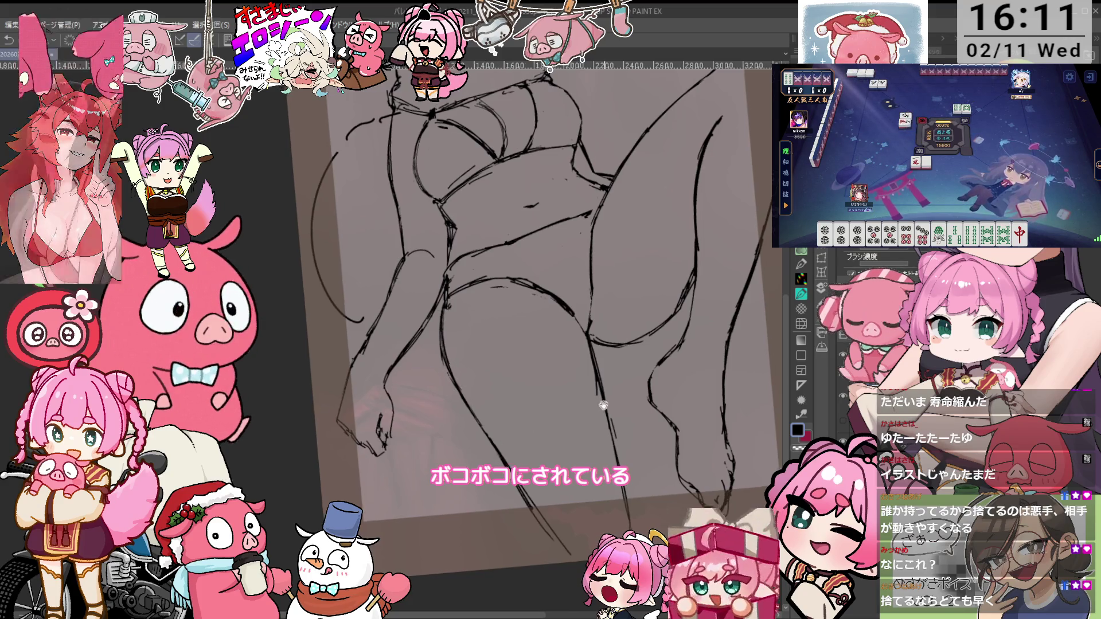
{"action": "scroll", "coordinate": [585, 403], "scroll_direction": "down", "scroll_amount": 2}
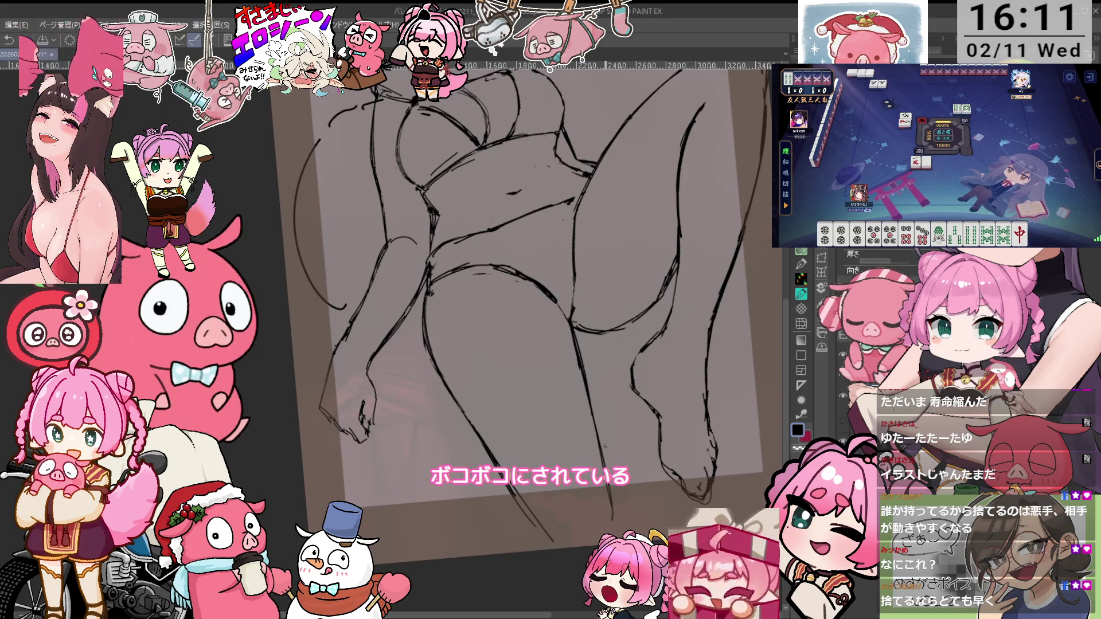
{"action": "mouse_move", "coordinate": [585, 402]}
{"action": "left_mouse_down"}
{"action": "mouse_move", "coordinate": [666, 368]}
{"action": "mouse_move", "coordinate": [583, 430]}
{"action": "mouse_move", "coordinate": [597, 396]}
{"action": "left_mouse_up"}
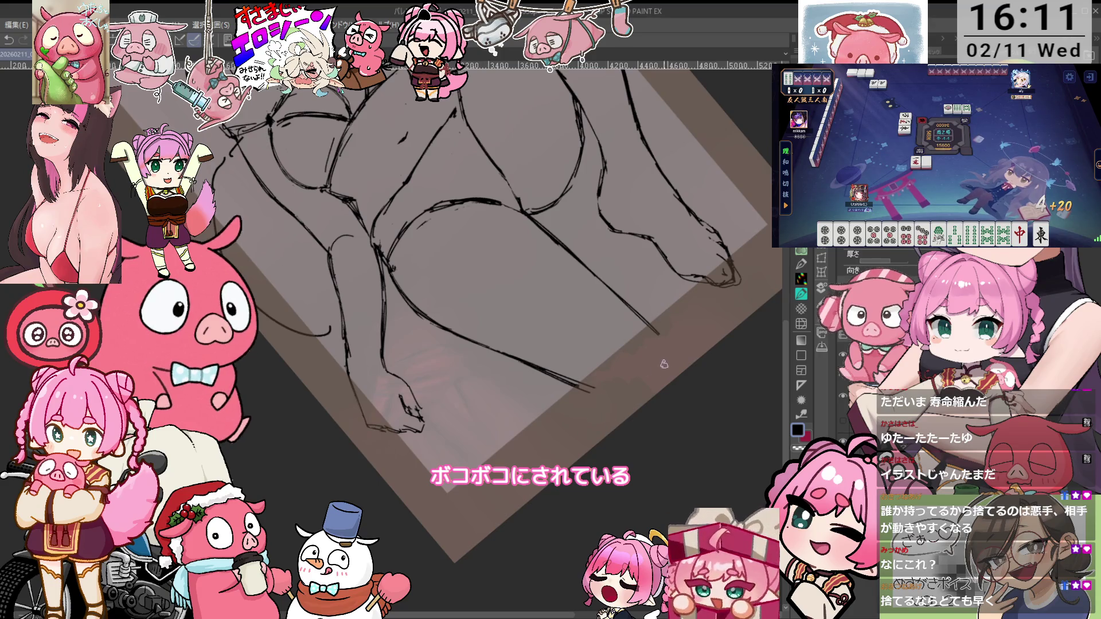
{"action": "key", "text": "ctrl+0"}
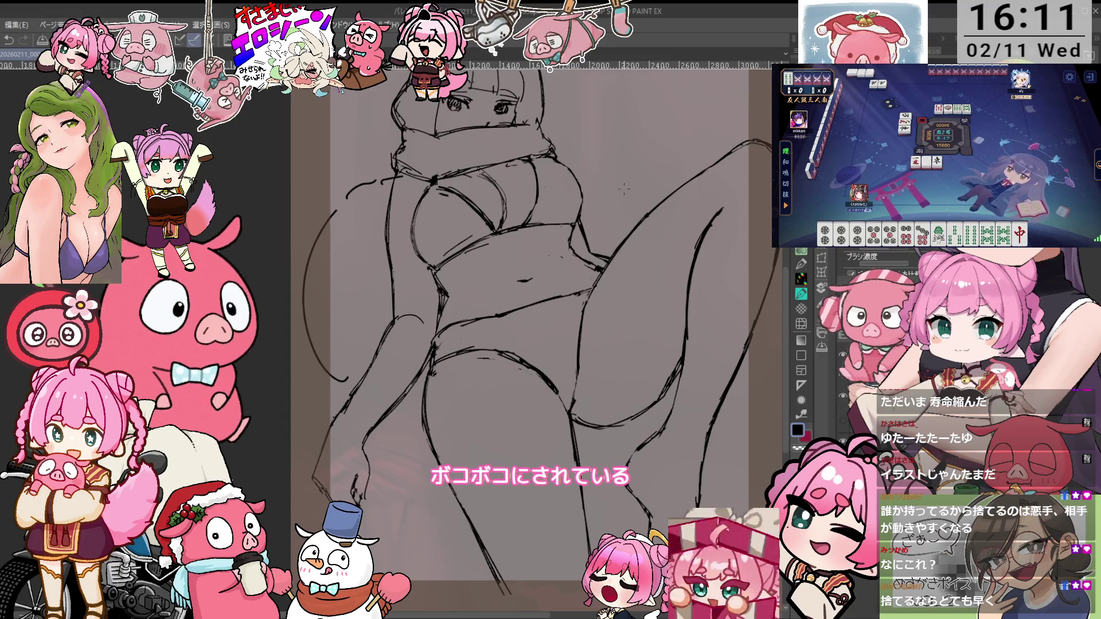
{"action": "scroll", "coordinate": [608, 274], "scroll_direction": "up", "scroll_amount": 2}
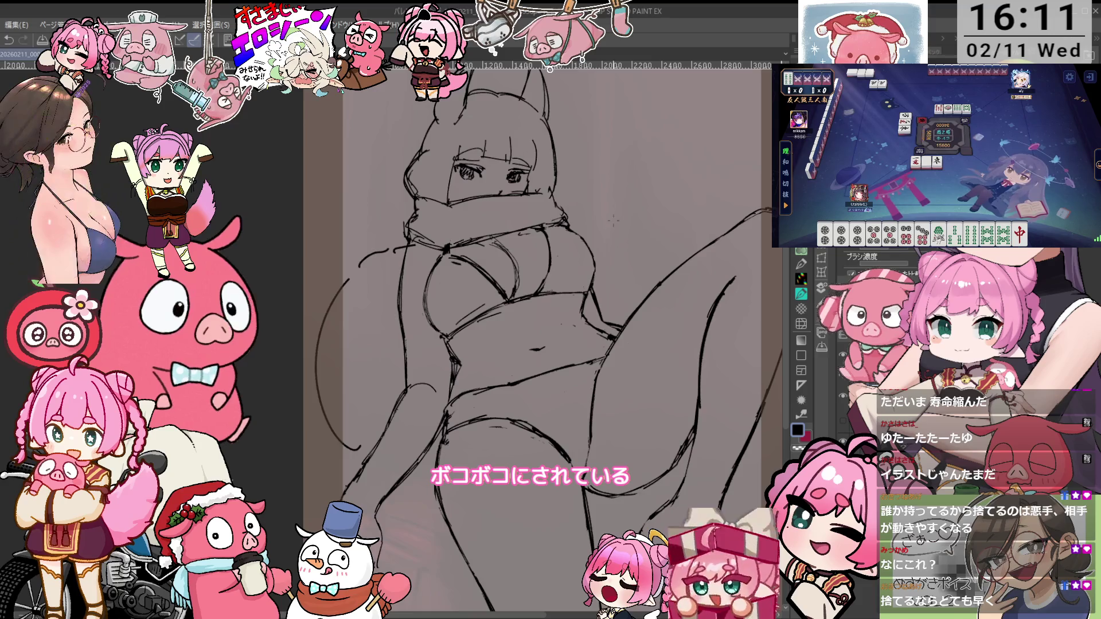
Erase the long curve left of the figure and start a fainter replacement curve there
{"action": "scroll", "coordinate": [549, 318], "scroll_direction": "up", "scroll_amount": 1}
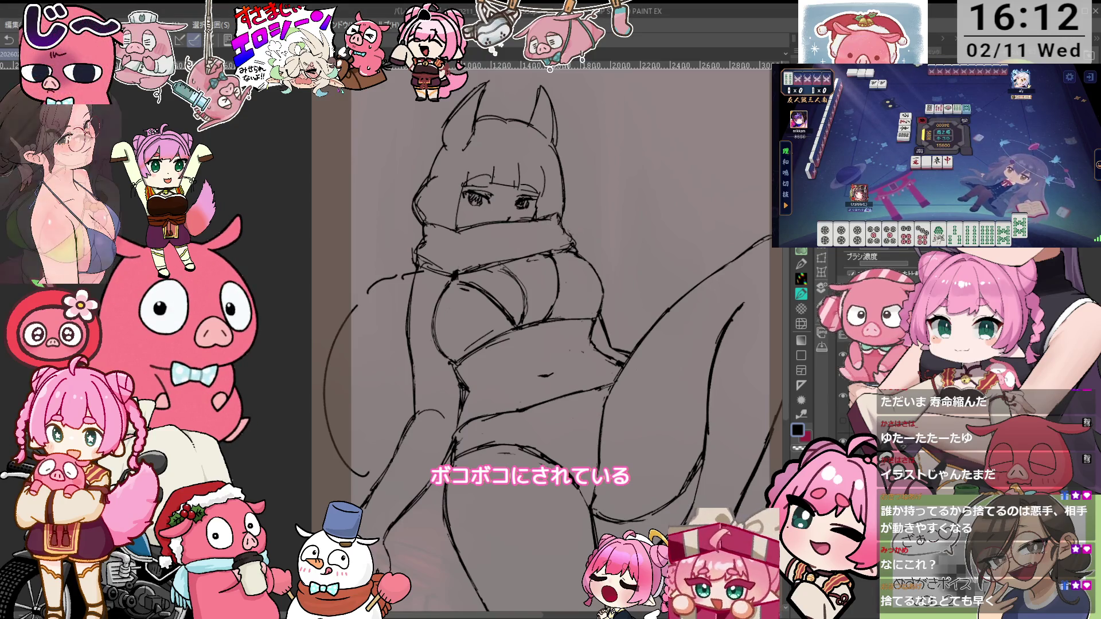
{"action": "scroll", "coordinate": [881, 263], "scroll_direction": "down", "scroll_amount": 2}
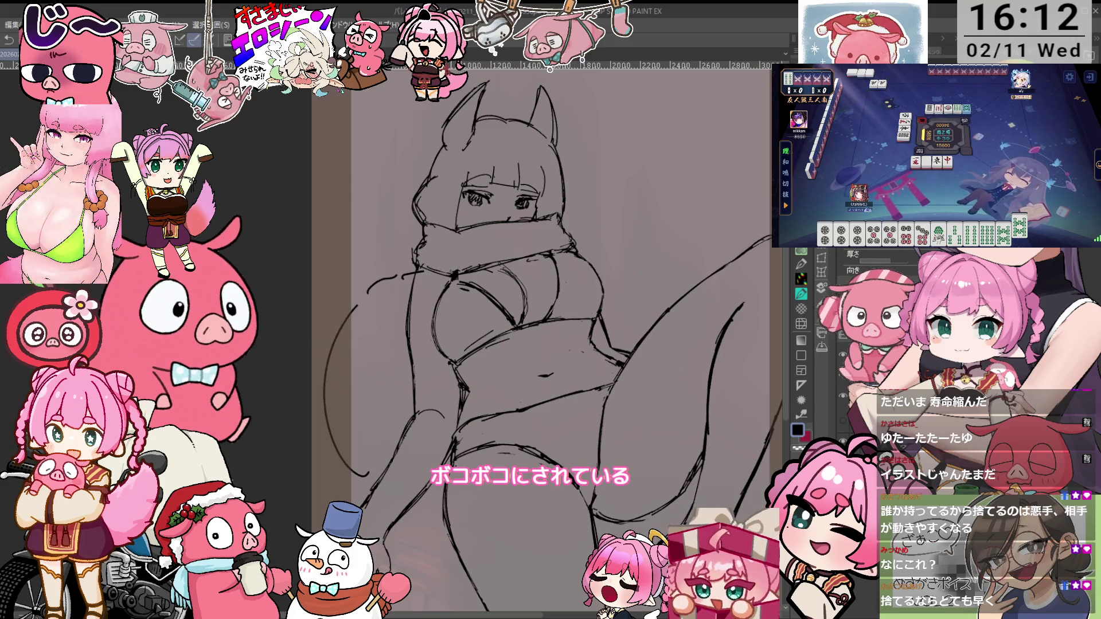
{"action": "scroll", "coordinate": [880, 262], "scroll_direction": "up", "scroll_amount": 2}
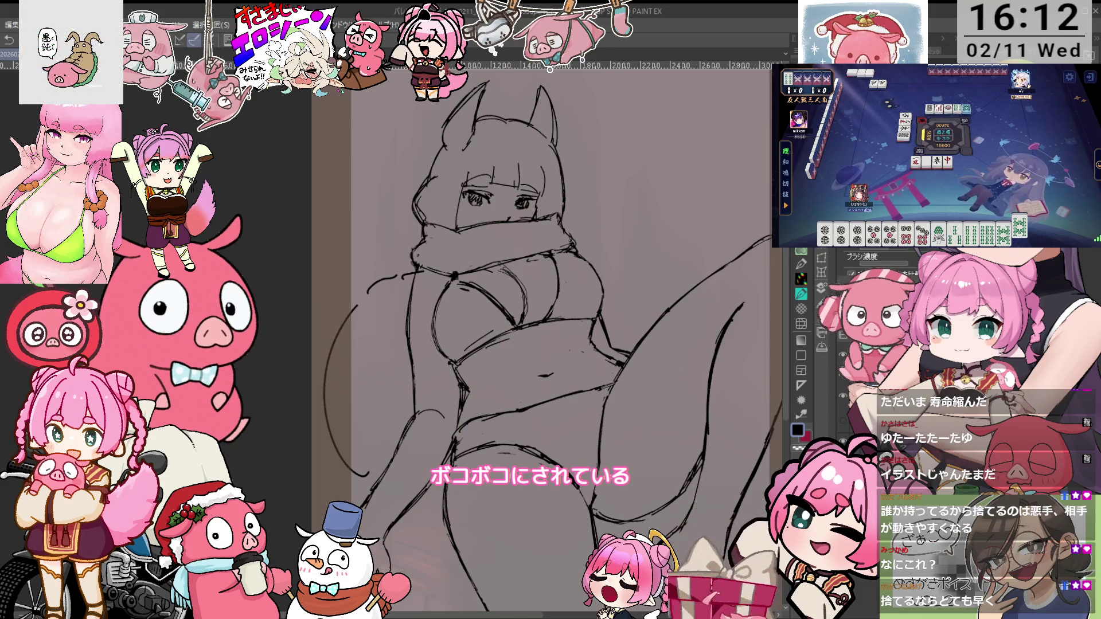
{"action": "left_click_drag", "start_coordinate": [640, 255], "coordinate": [646, 178]}
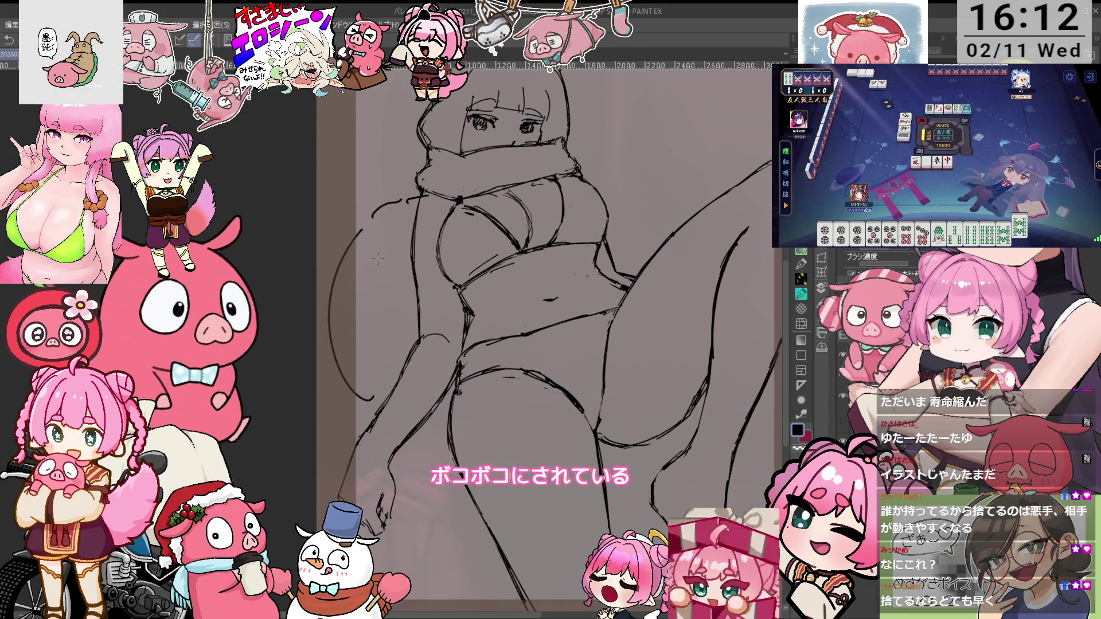
{"action": "mouse_move", "coordinate": [355, 379]}
{"action": "left_mouse_down"}
{"action": "mouse_move", "coordinate": [371, 397]}
{"action": "mouse_move", "coordinate": [332, 341]}
{"action": "left_mouse_up"}
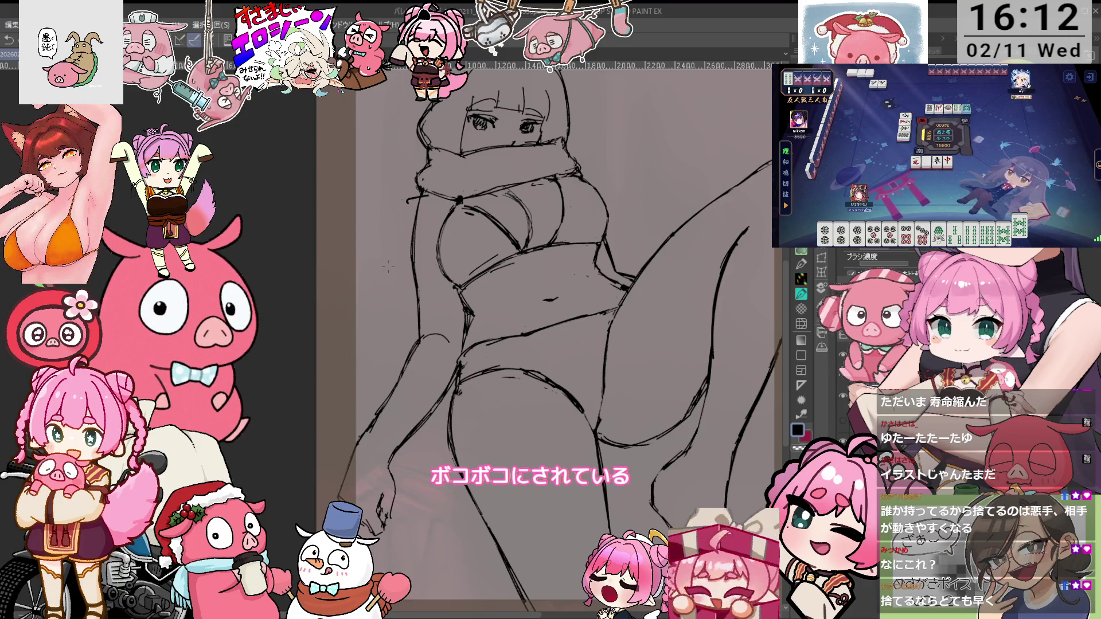
{"action": "left_click_drag", "start_coordinate": [390, 401], "coordinate": [332, 284]}
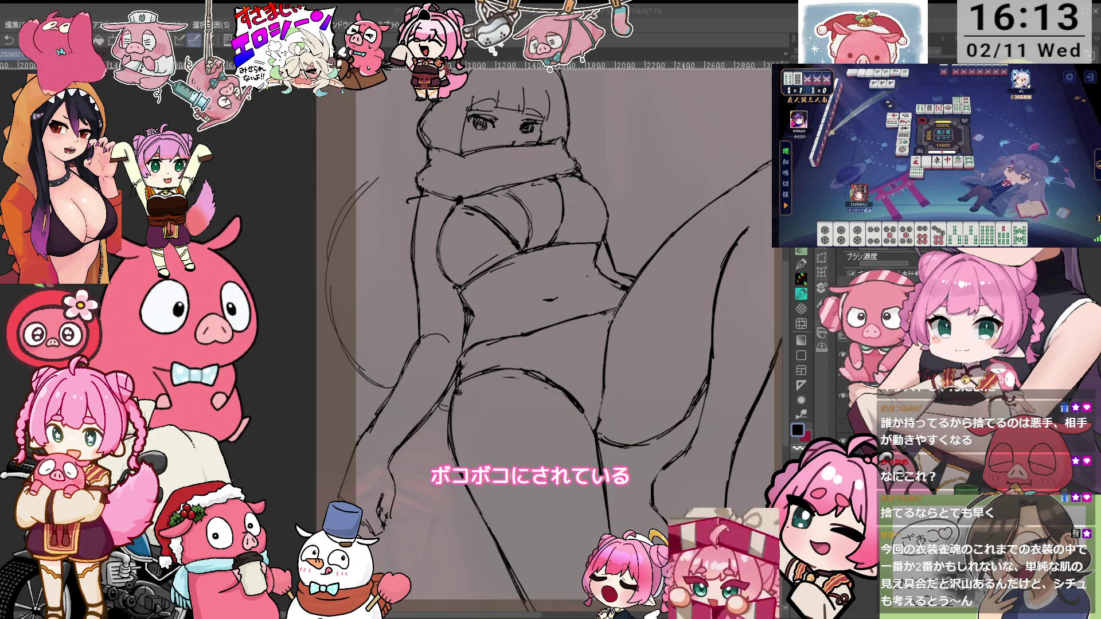
Scroll the view to review the full sketch from the ears down to the raised leg
{"action": "scroll", "coordinate": [551, 338], "scroll_direction": "down", "scroll_amount": 2}
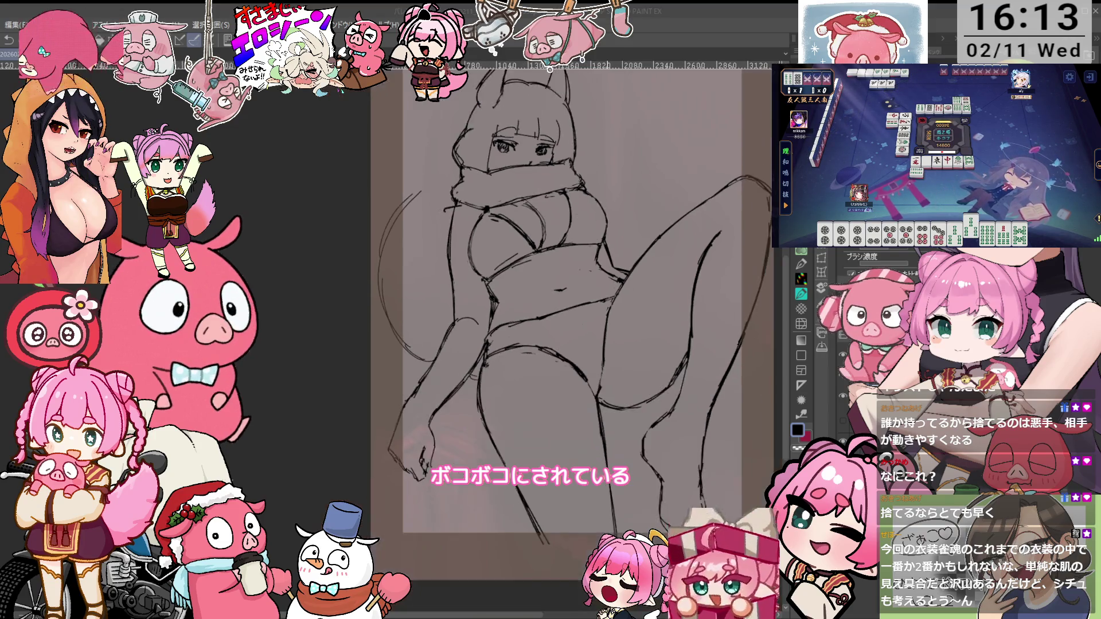
Zoom in and adjust rotation, then darken the raised leg's inner thigh line with a short stroke
{"action": "scroll", "coordinate": [545, 338], "scroll_direction": "up", "scroll_amount": 1}
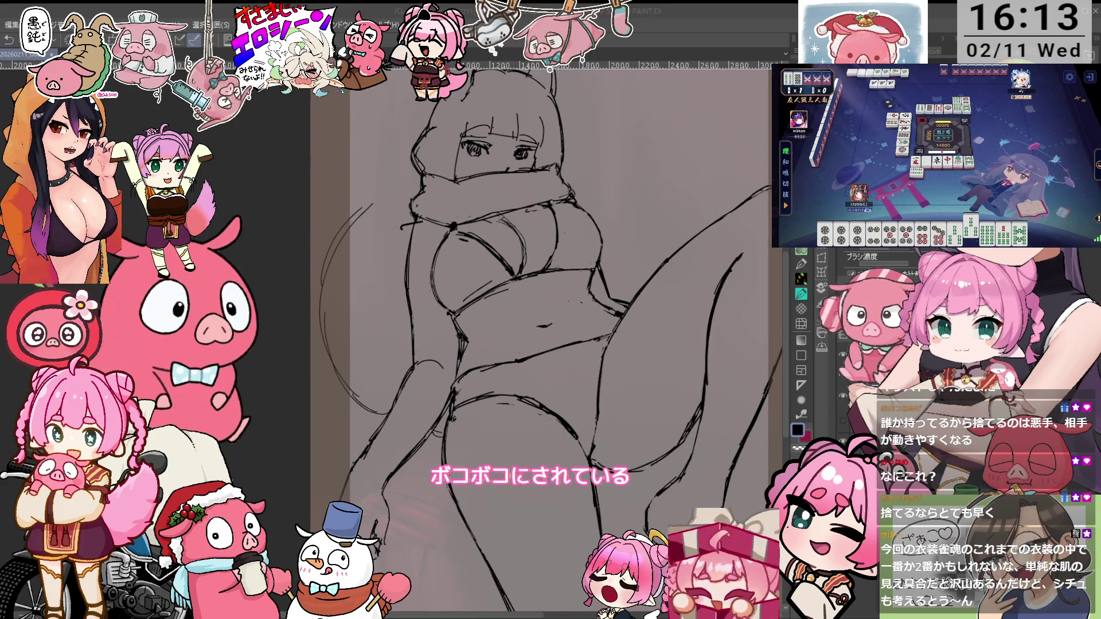
{"action": "scroll", "coordinate": [545, 338], "scroll_direction": "up", "scroll_amount": 1}
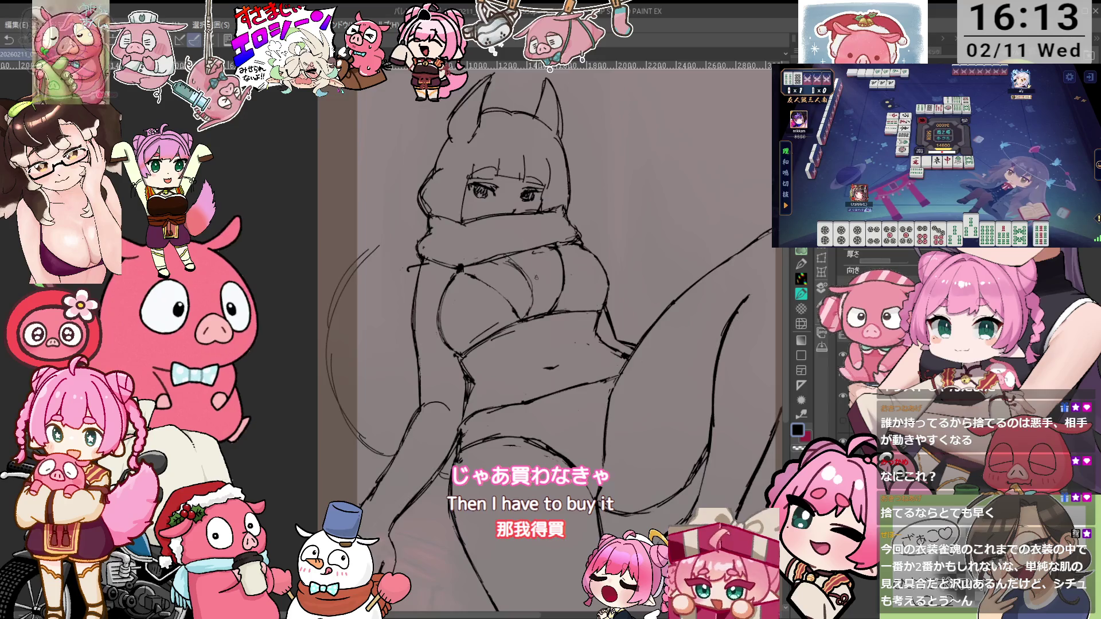
{"action": "key", "text": "minus"}
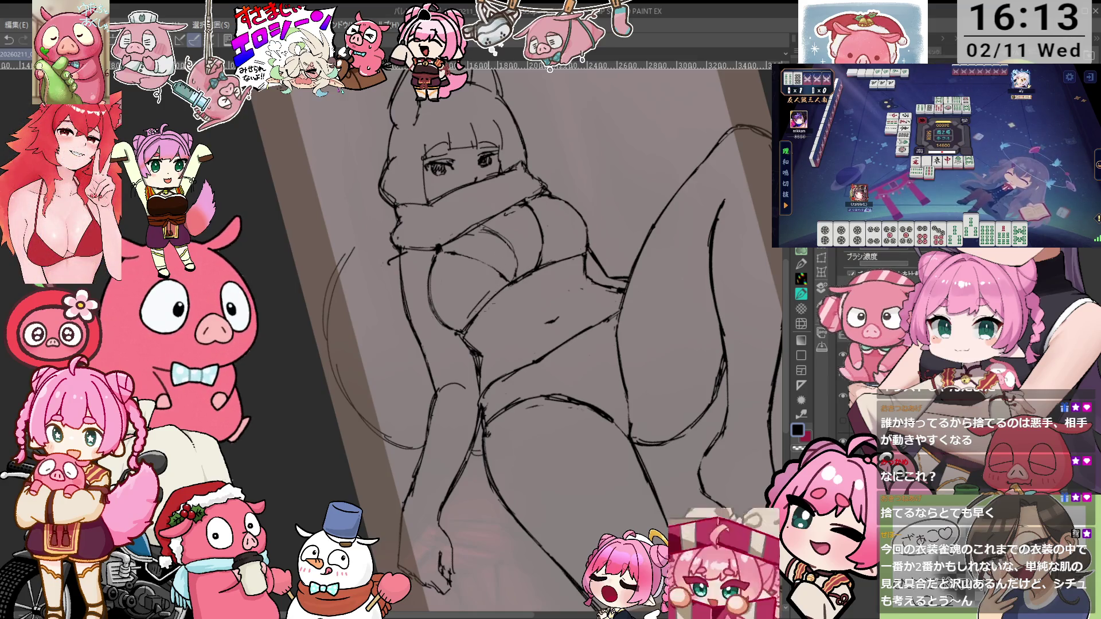
{"action": "key", "text": "asciicircum"}
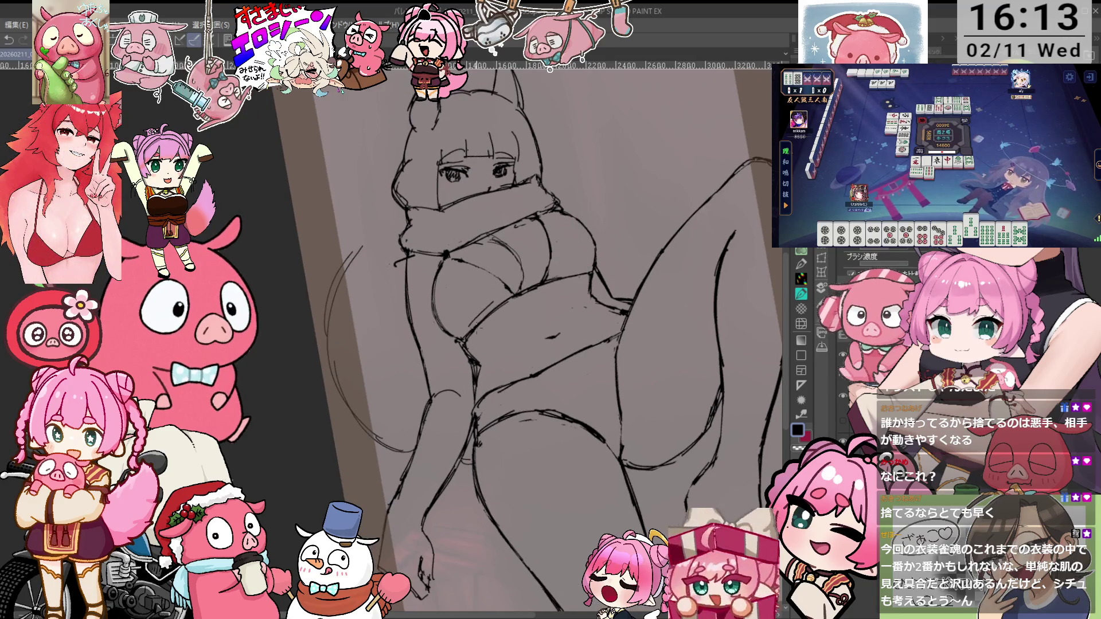
{"action": "key", "text": "asciicircum"}
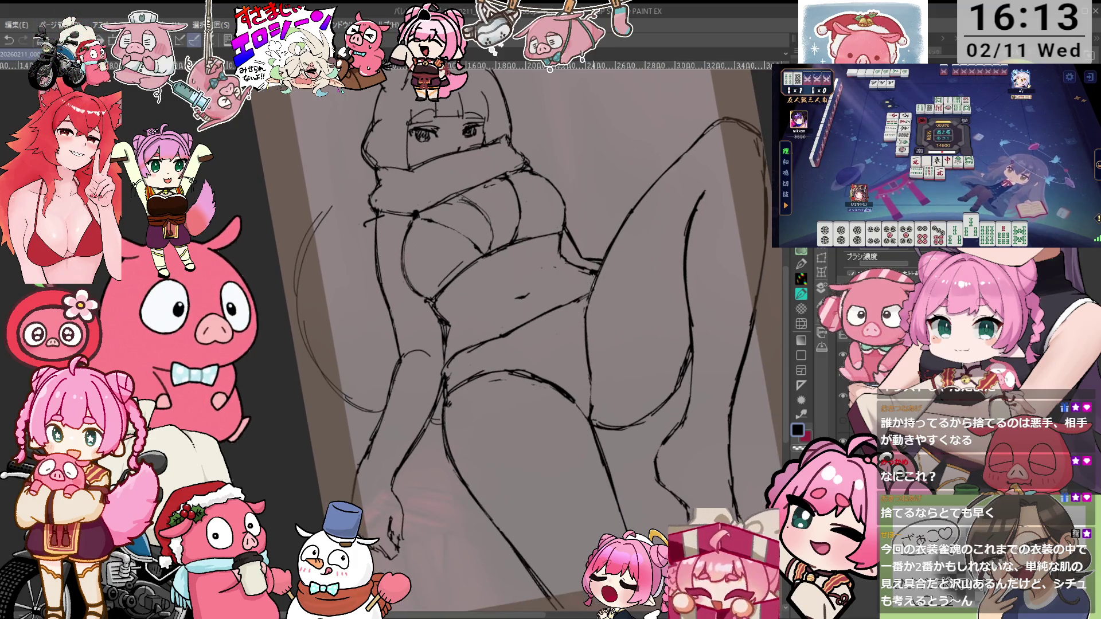
{"action": "left_click_drag", "start_coordinate": [597, 330], "coordinate": [585, 353]}
{"action": "left_click_drag", "start_coordinate": [610, 272], "coordinate": [620, 298]}
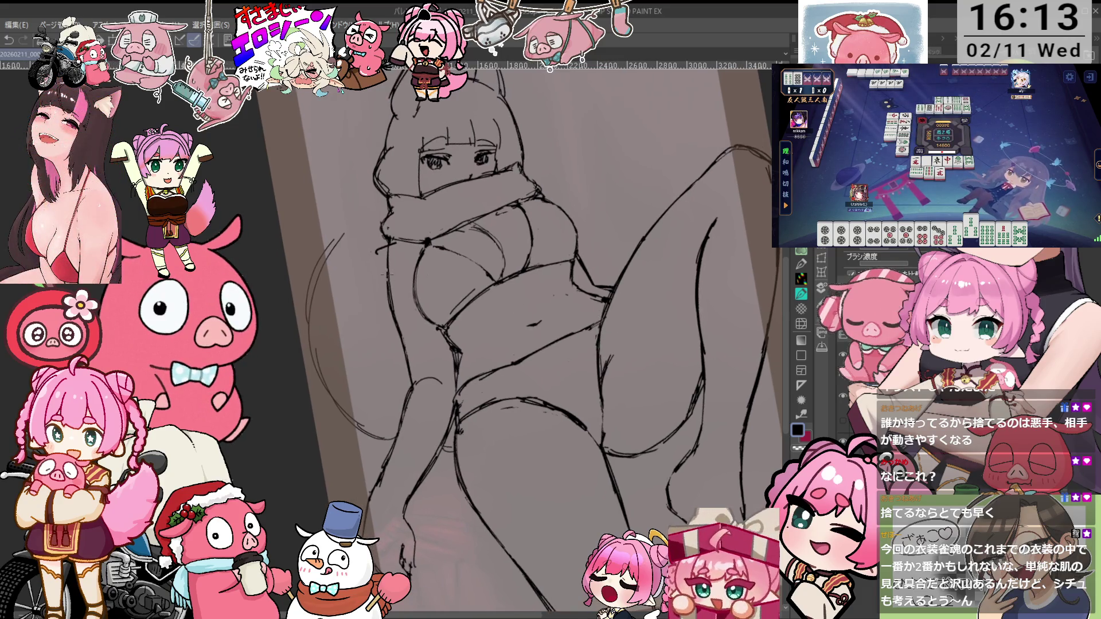
{"action": "key", "text": "asciicircum"}
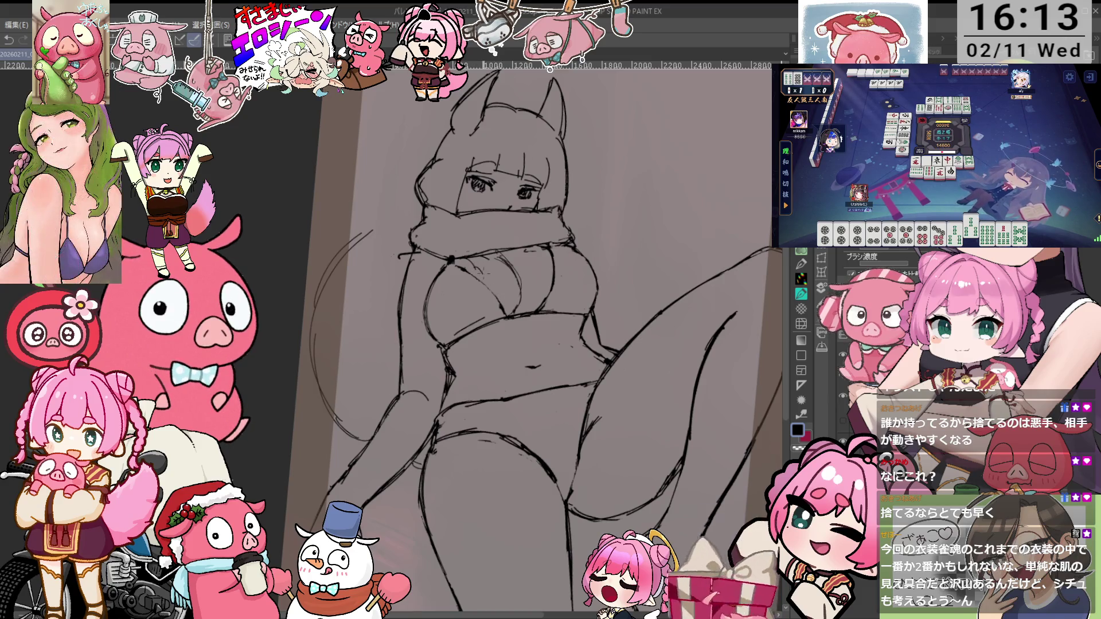
Add chest hatching and rough scarf, bikini, torso and leg lines, then reset the rotation to 0°
{"action": "left_click_drag", "start_coordinate": [513, 294], "coordinate": [507, 316]}
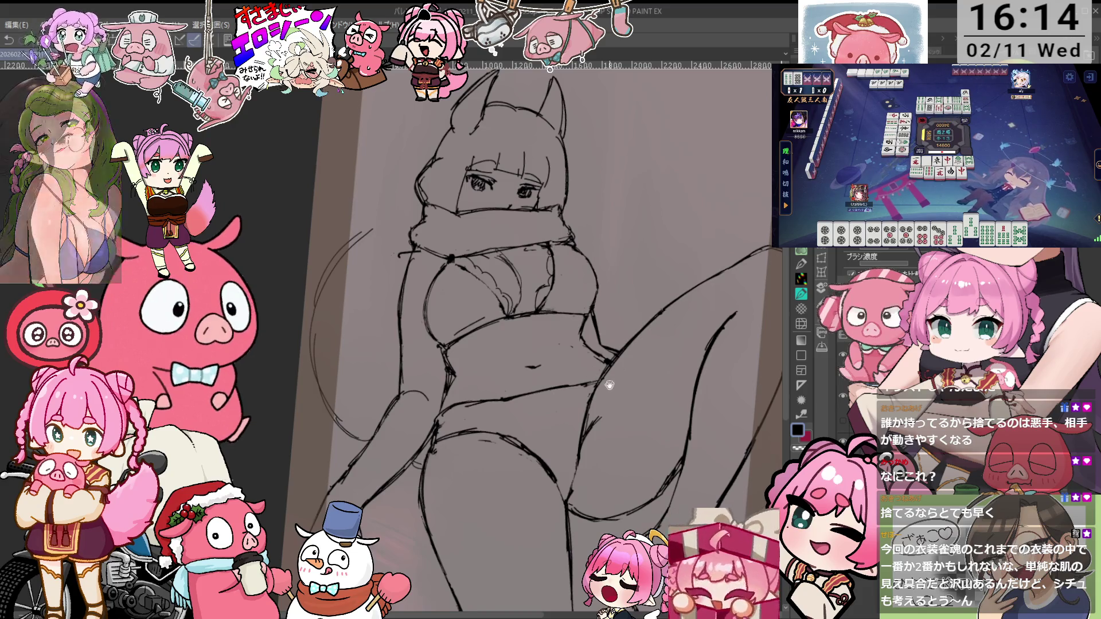
{"action": "left_click_drag", "start_coordinate": [610, 385], "coordinate": [609, 306]}
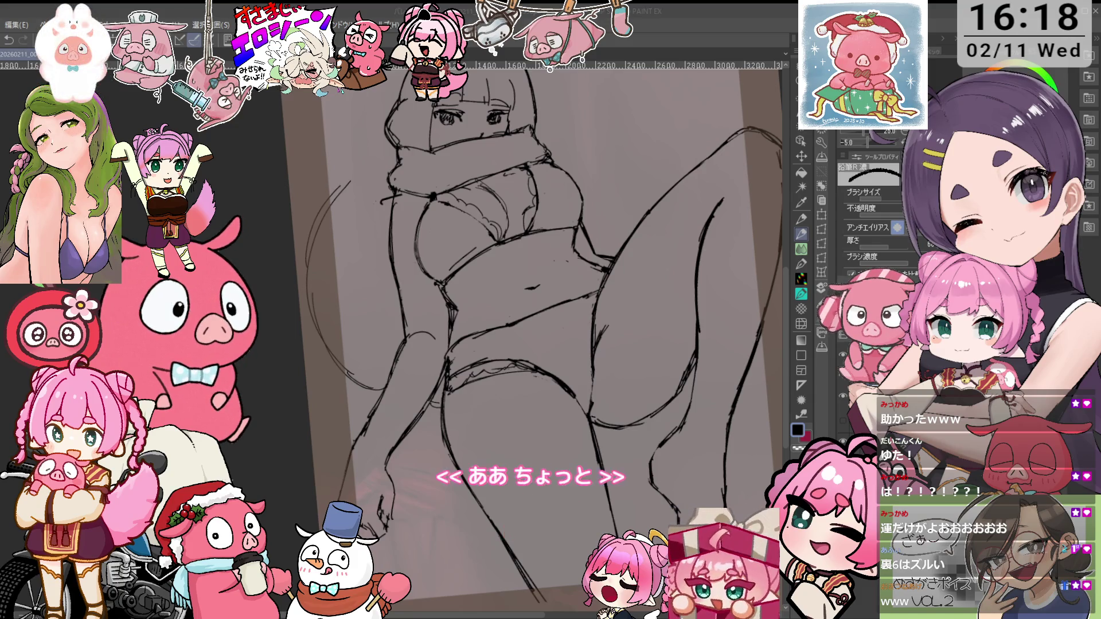
{"action": "key", "text": "ctrl+0"}
{"action": "scroll", "coordinate": [545, 339], "scroll_direction": "up", "scroll_amount": 1}
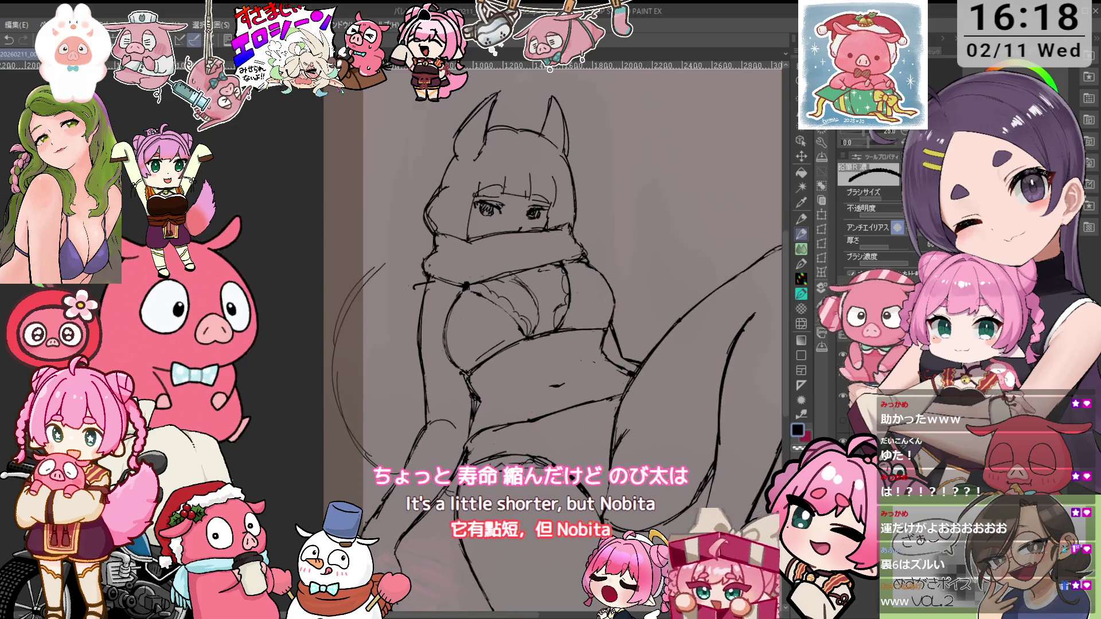
{"action": "scroll", "coordinate": [553, 338], "scroll_direction": "down", "scroll_amount": 1}
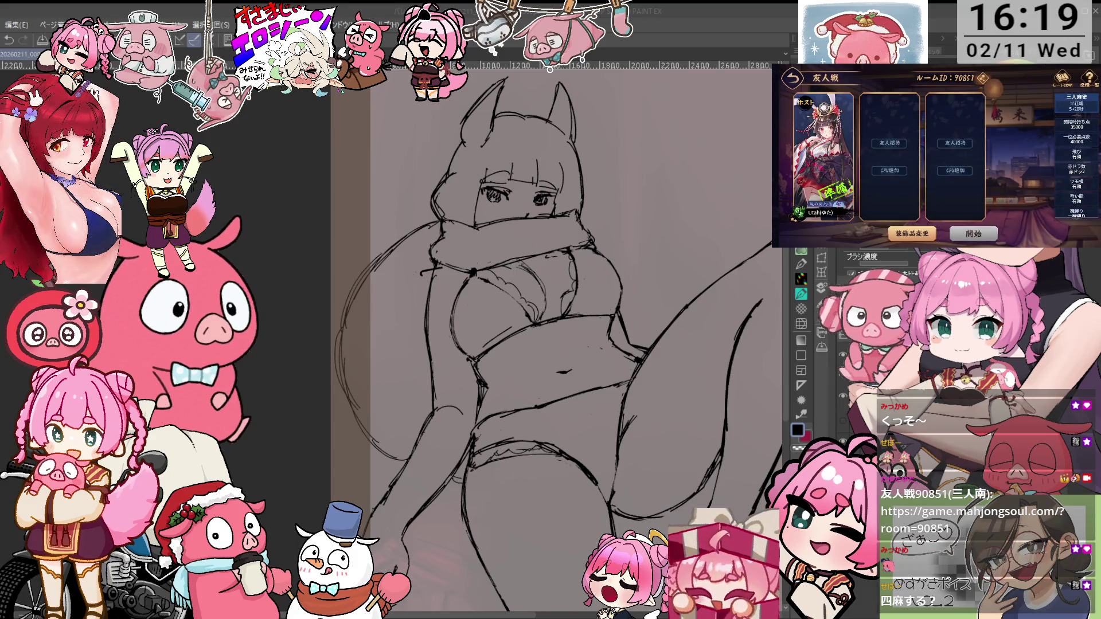
Rotate the view upright, dismiss the game's room-link popup, and frame the torso and legs
{"action": "left_click_drag", "start_coordinate": [562, 344], "coordinate": [591, 315]}
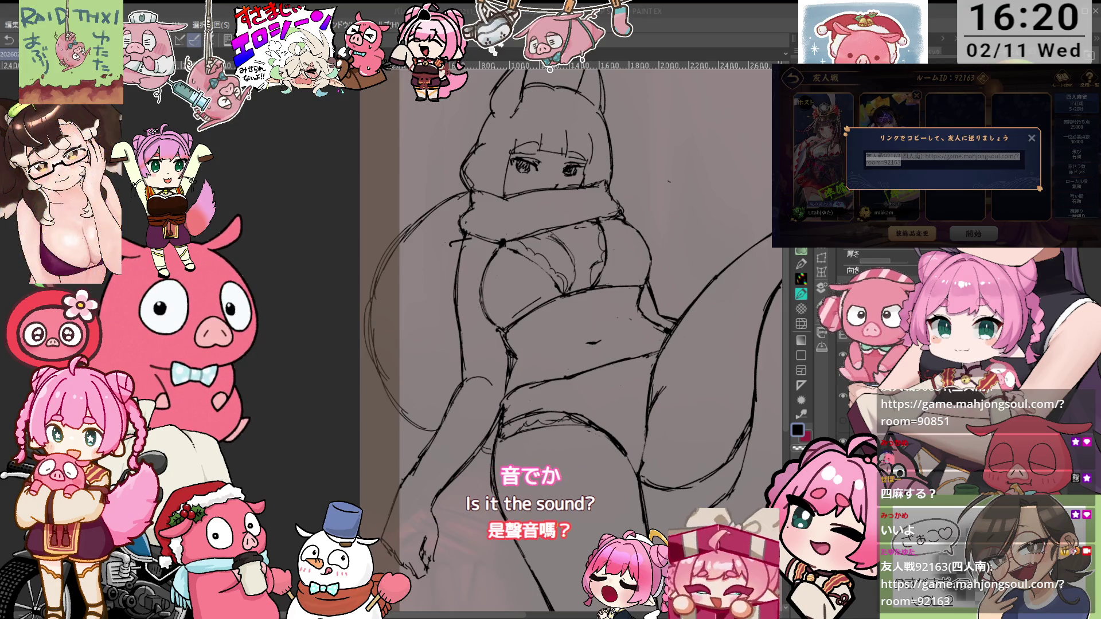
{"action": "key", "text": "minus"}
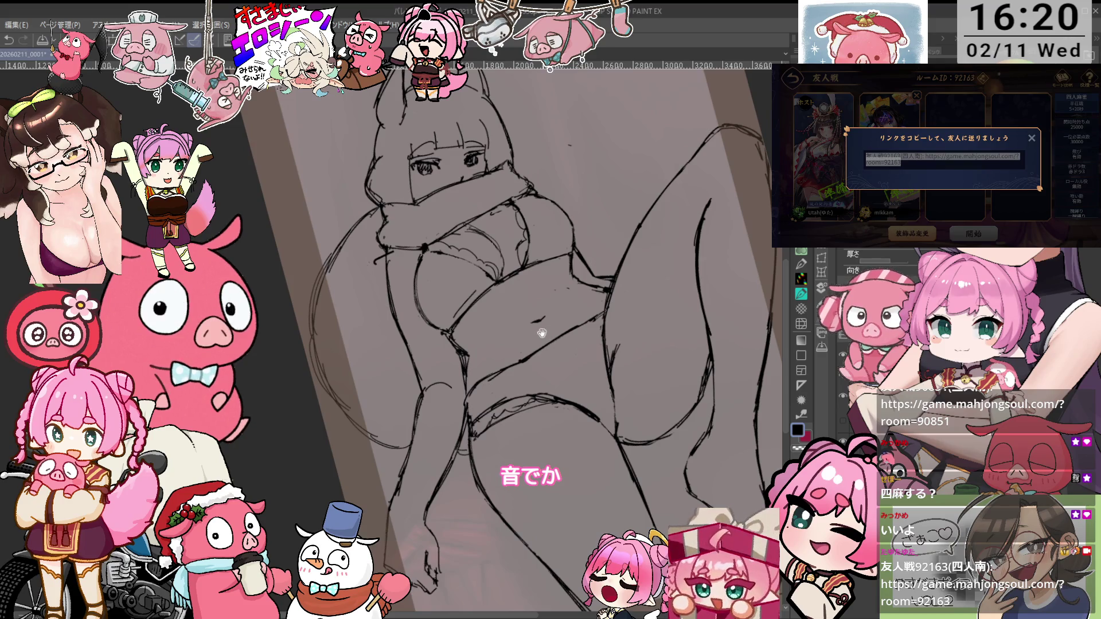
{"action": "scroll", "coordinate": [542, 332], "scroll_direction": "up", "scroll_amount": 2}
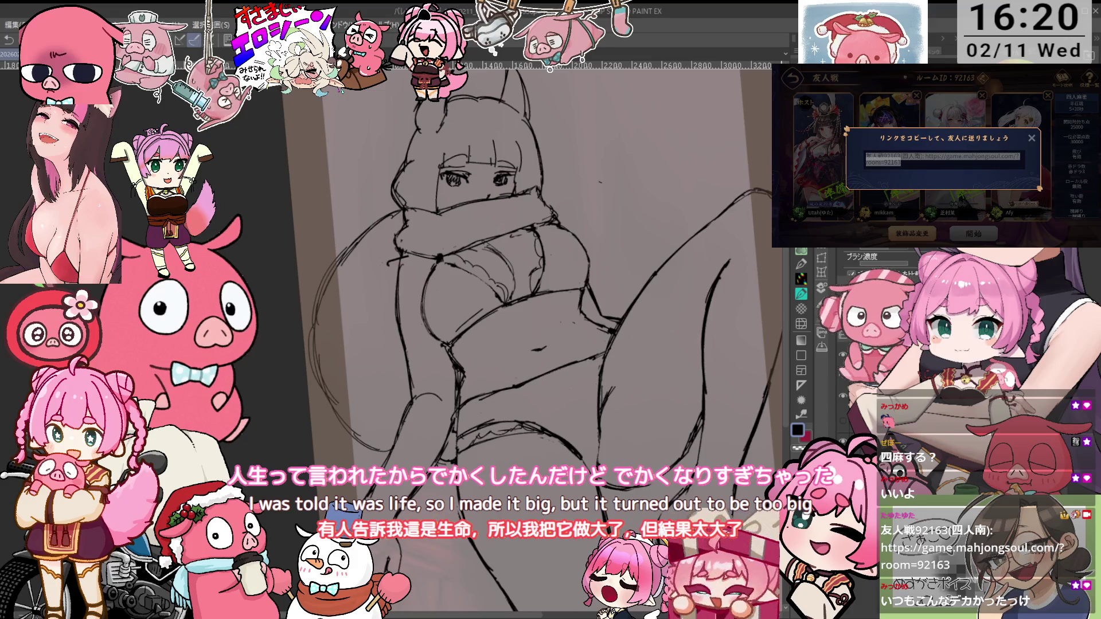
{"action": "key", "text": "Escape"}
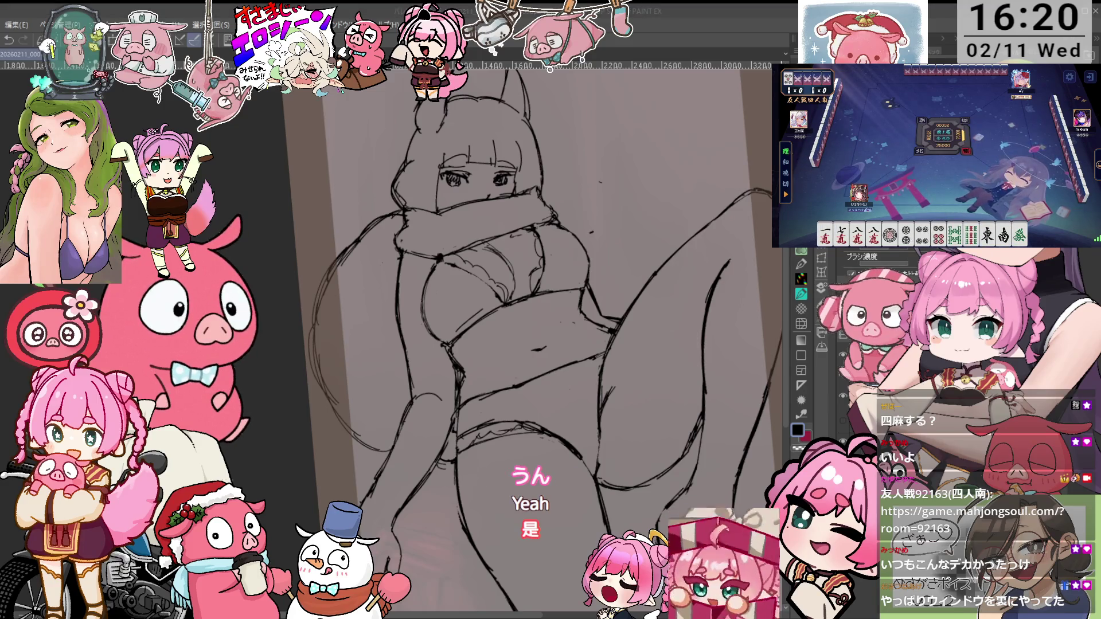
{"action": "mouse_move", "coordinate": [593, 242]}
{"action": "left_mouse_down"}
{"action": "mouse_move", "coordinate": [553, 231]}
{"action": "mouse_move", "coordinate": [596, 248]}
{"action": "left_mouse_up"}
{"action": "scroll", "coordinate": [627, 267], "scroll_direction": "down", "scroll_amount": 2}
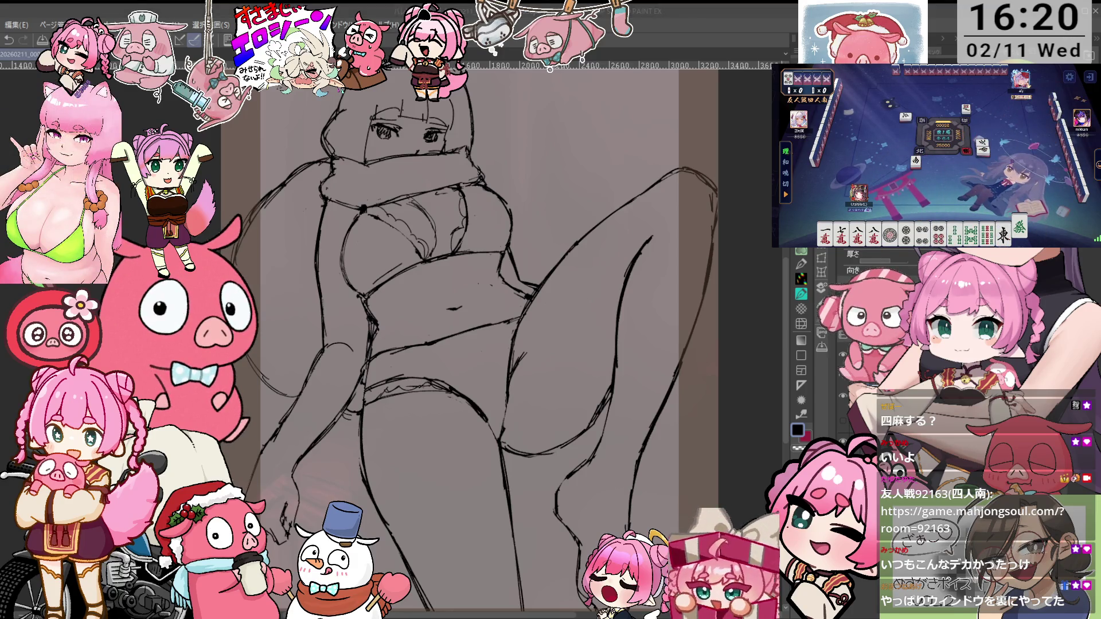
{"action": "left_click", "coordinate": [628, 280]}
{"action": "key", "text": "e"}
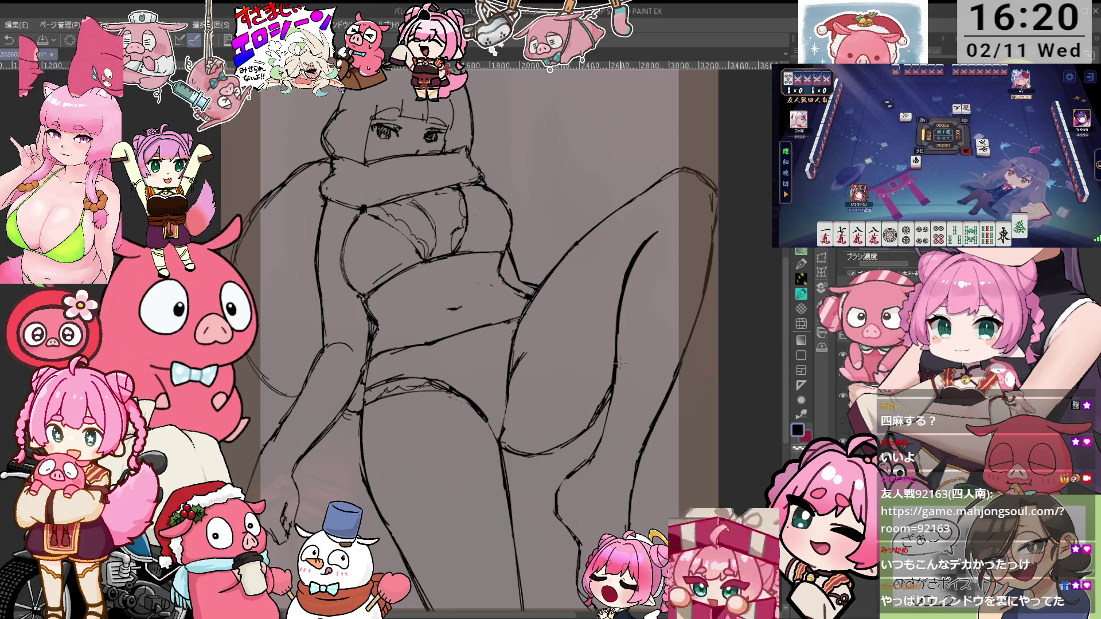
{"action": "scroll", "coordinate": [620, 385], "scroll_direction": "down", "scroll_amount": 2}
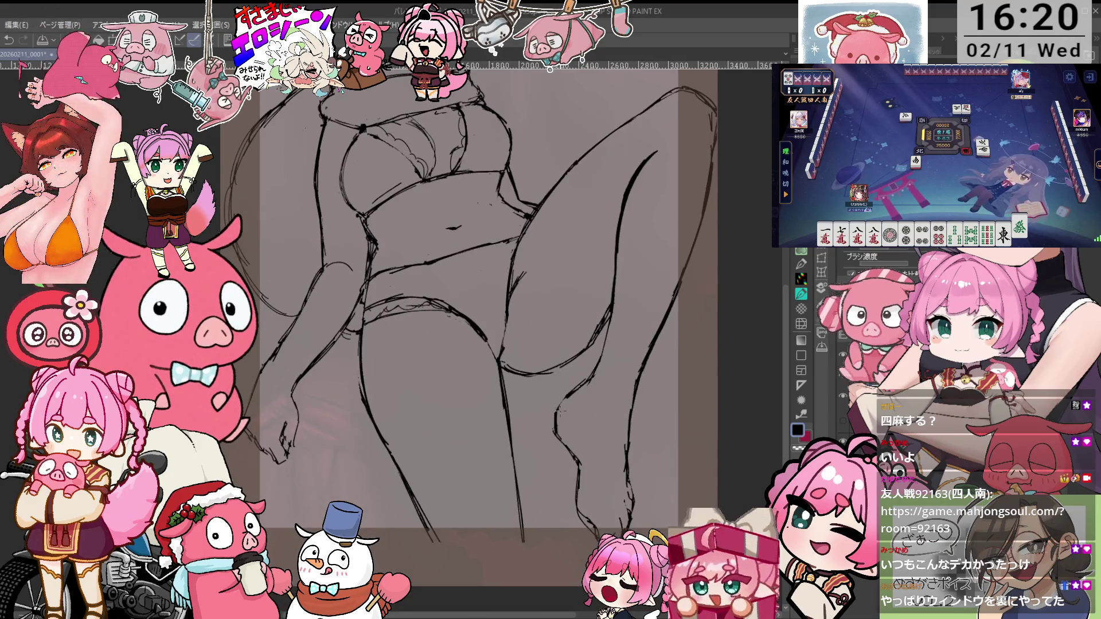
{"action": "key", "text": "p"}
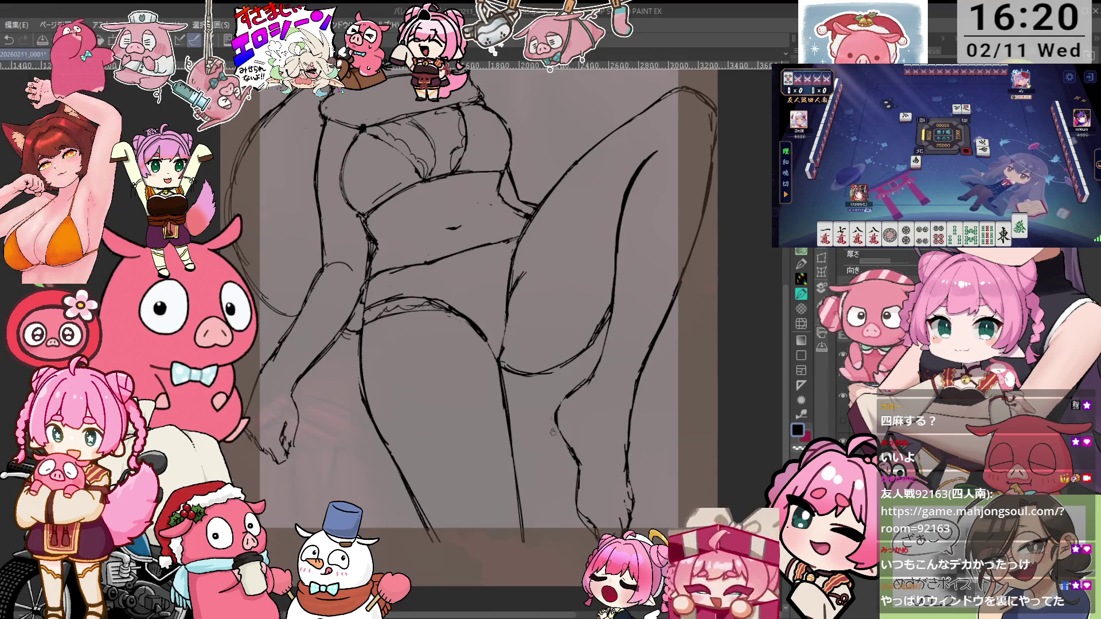
{"action": "key", "text": "e"}
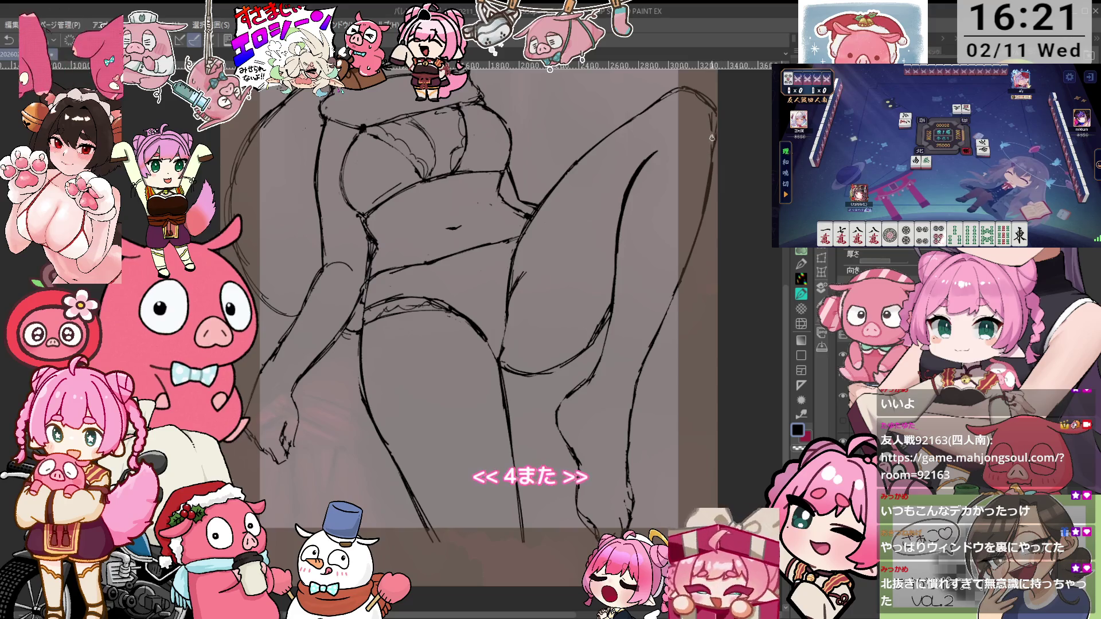
{"action": "key", "text": "p"}
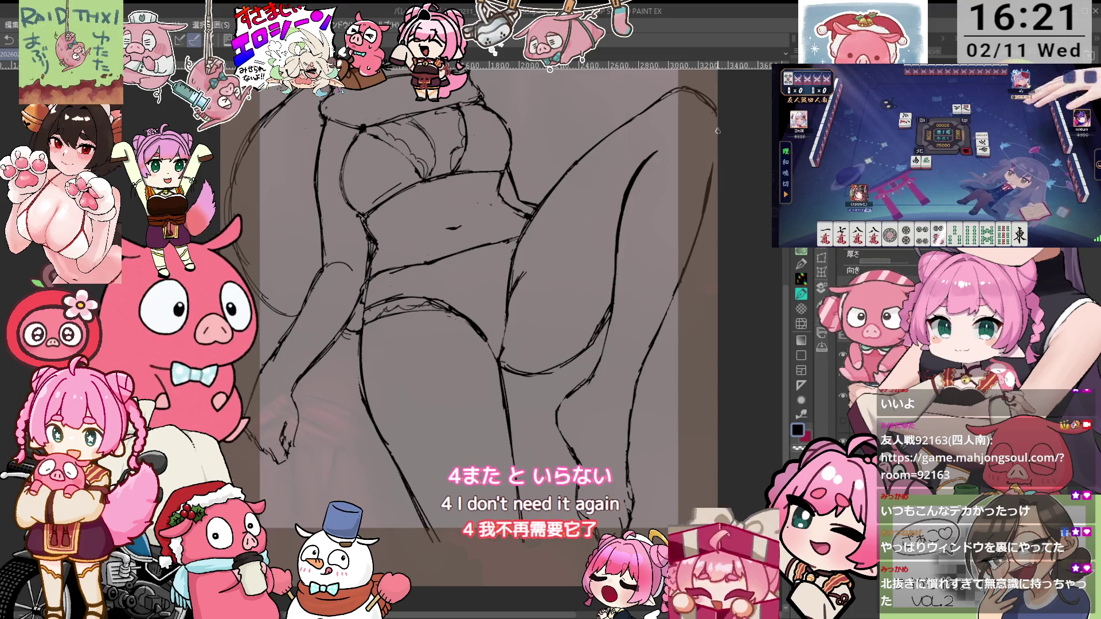
{"action": "left_click_drag", "start_coordinate": [722, 88], "coordinate": [742, 109]}
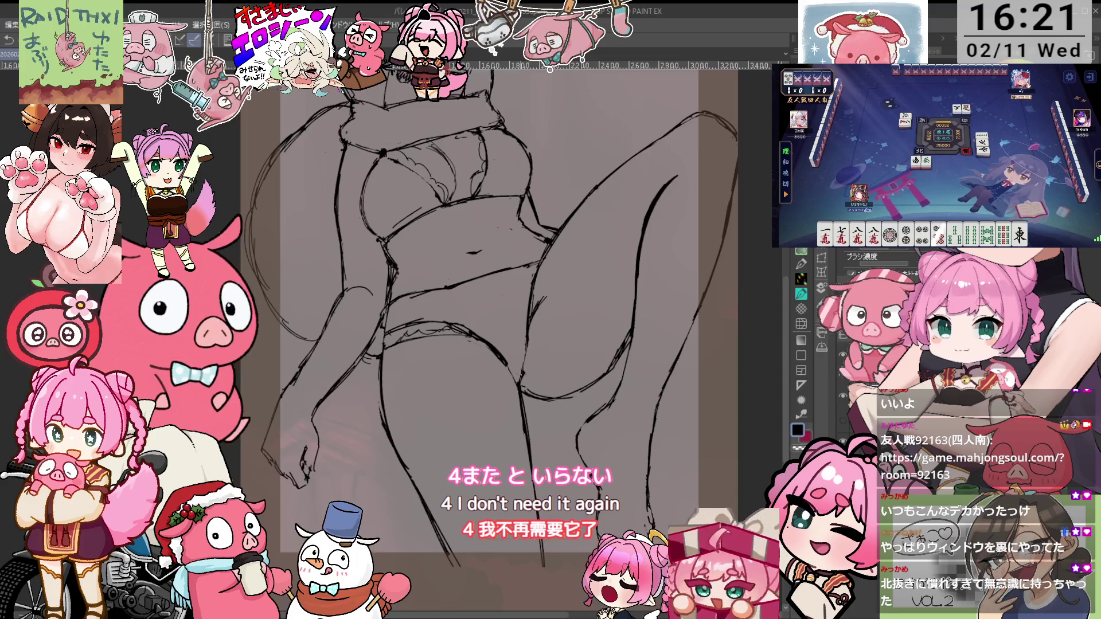
{"action": "key", "text": "p"}
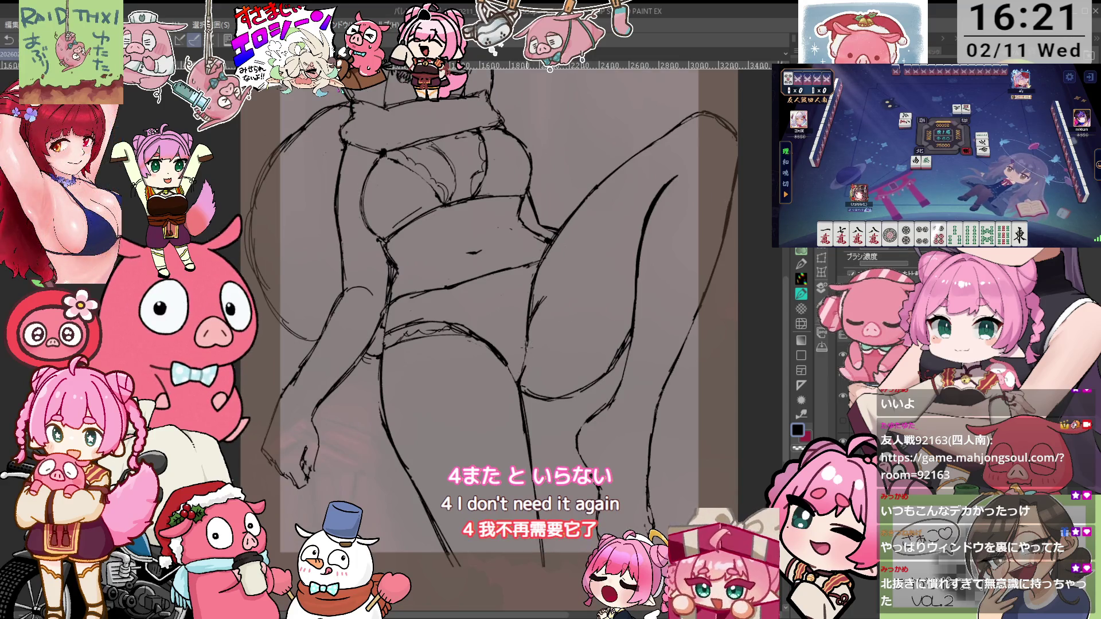
{"action": "key", "text": "e"}
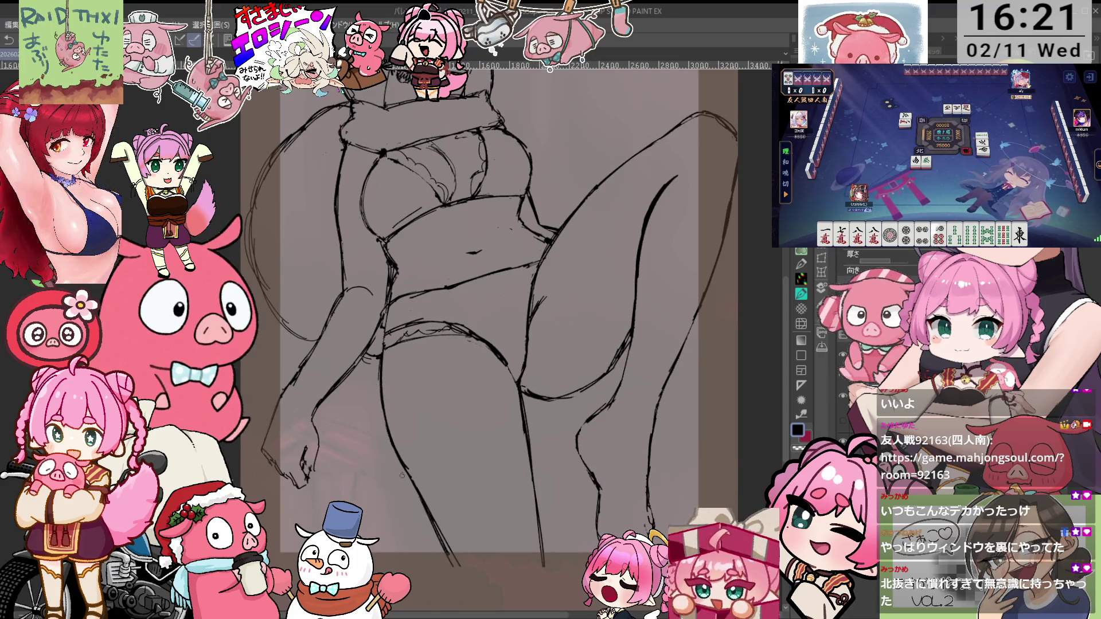
{"action": "left_click_drag", "start_coordinate": [370, 417], "coordinate": [425, 422]}
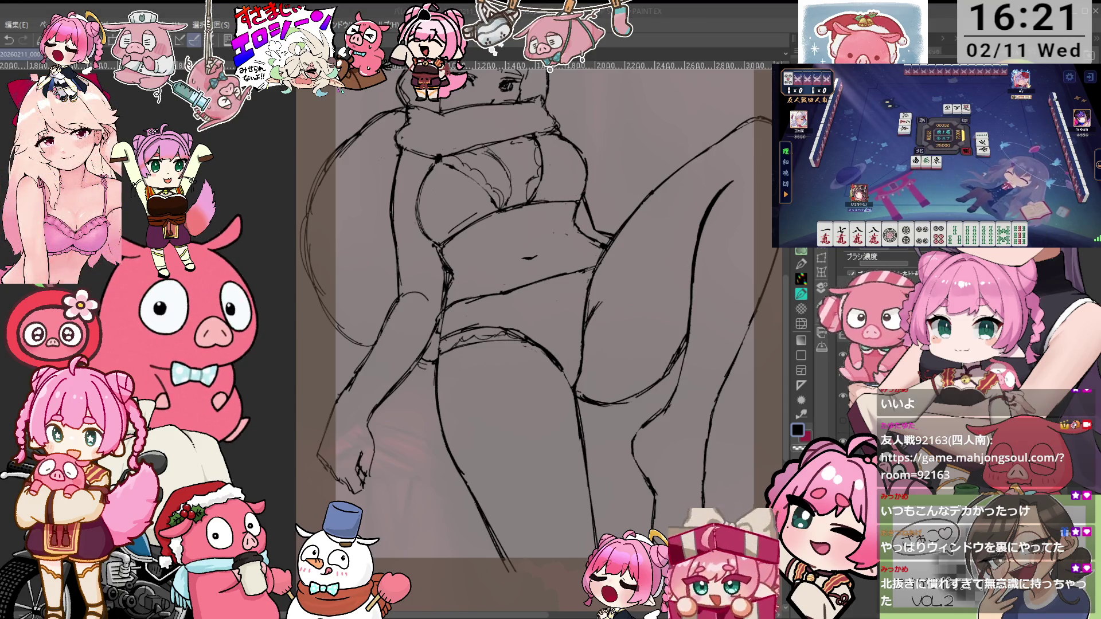
Scroll the canvas until the head and cat ears show above the torso
{"action": "scroll", "coordinate": [877, 264], "scroll_direction": "down", "scroll_amount": 2}
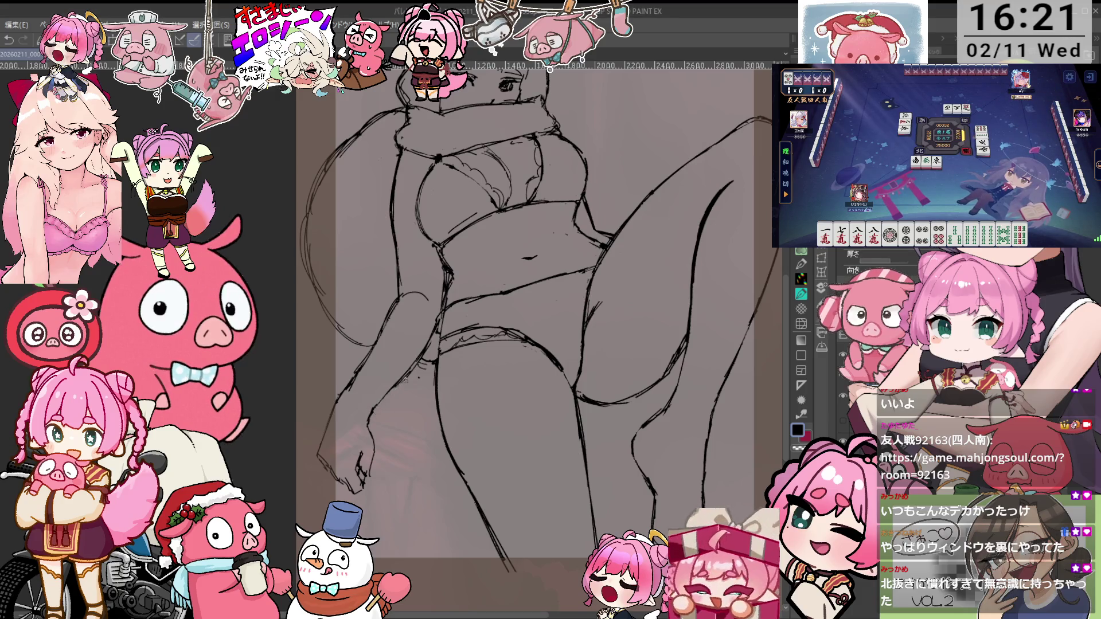
{"action": "scroll", "coordinate": [877, 264], "scroll_direction": "up", "scroll_amount": 2}
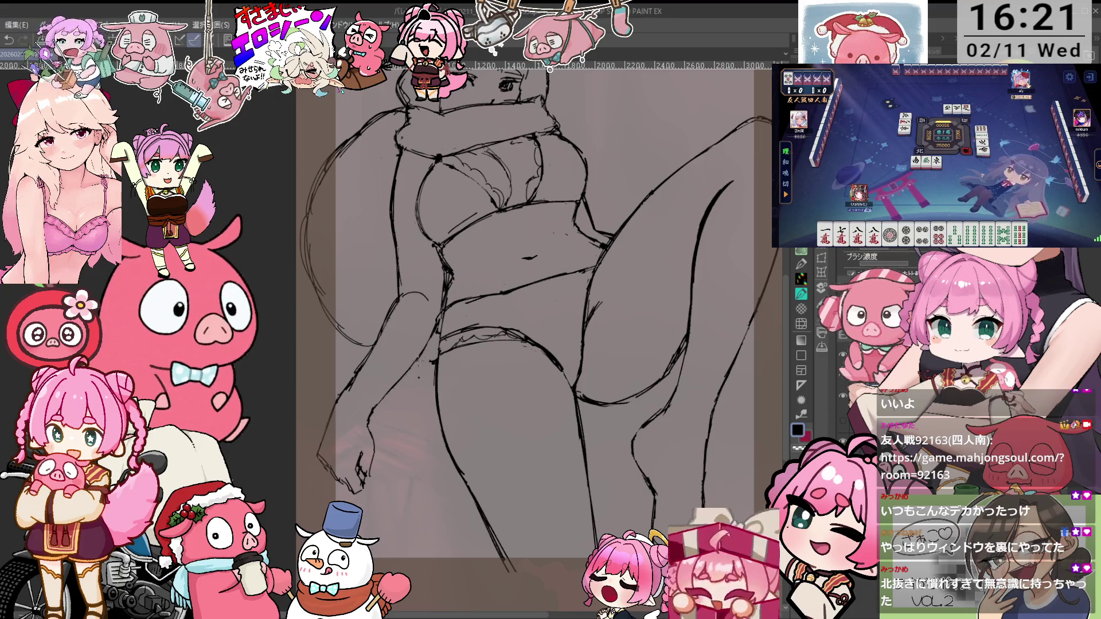
{"action": "scroll", "coordinate": [543, 338], "scroll_direction": "up", "scroll_amount": 3}
{"action": "scroll", "coordinate": [877, 264], "scroll_direction": "down", "scroll_amount": 2}
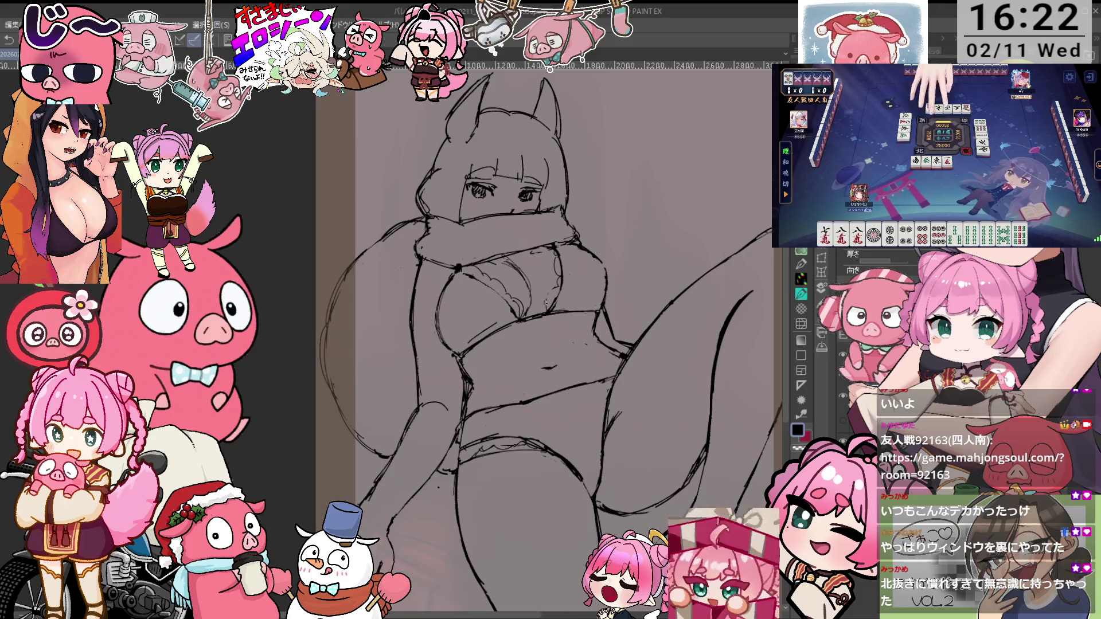
{"action": "key", "text": "e"}
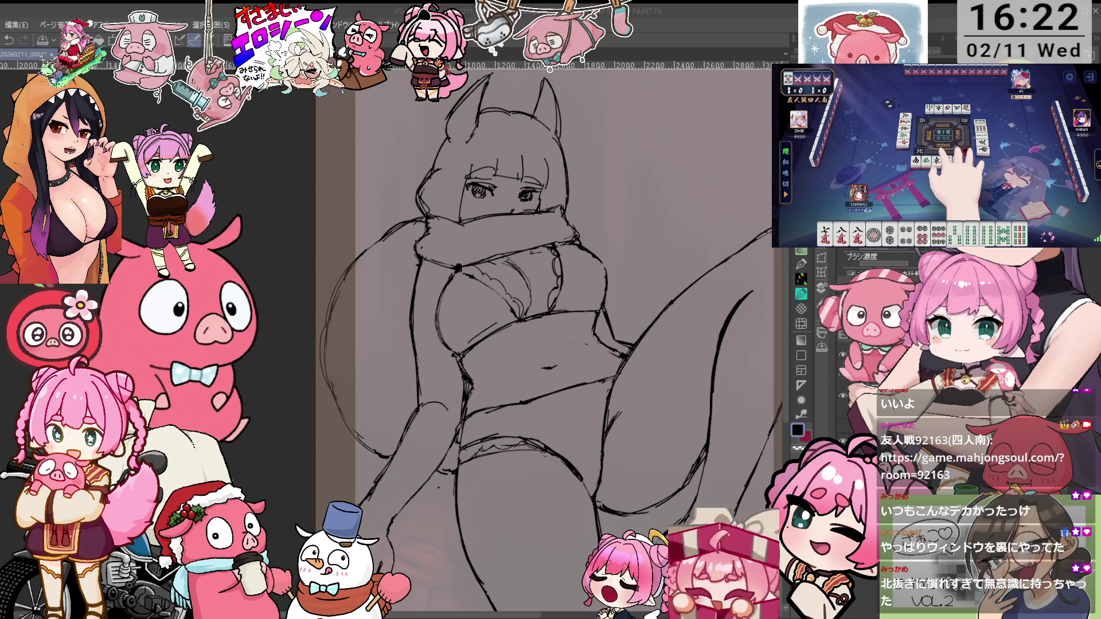
Centre the head in an upright view and paint a selection over the head and cat ears
{"action": "scroll", "coordinate": [861, 264], "scroll_direction": "down", "scroll_amount": 2}
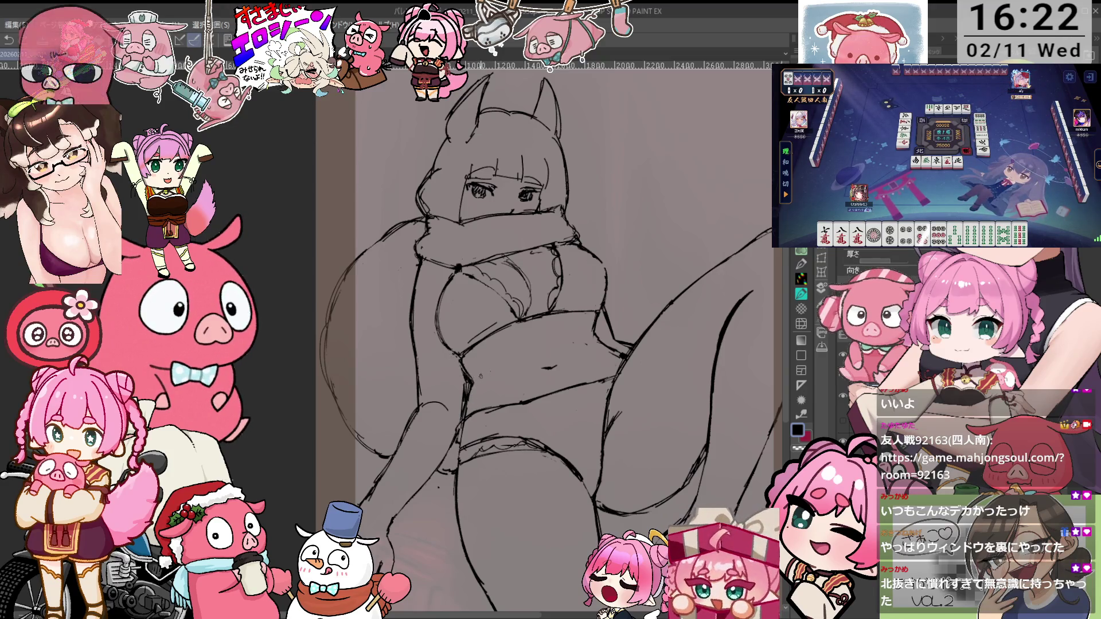
{"action": "key", "text": "-"}
{"action": "left_click_drag", "start_coordinate": [607, 226], "coordinate": [618, 277]}
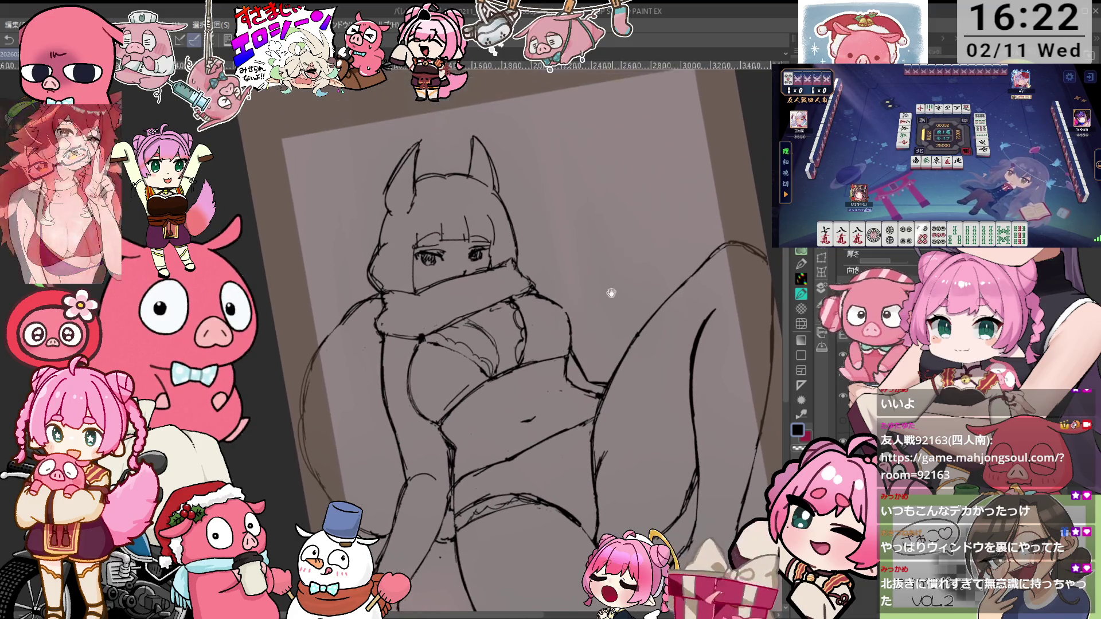
{"action": "key", "text": "^"}
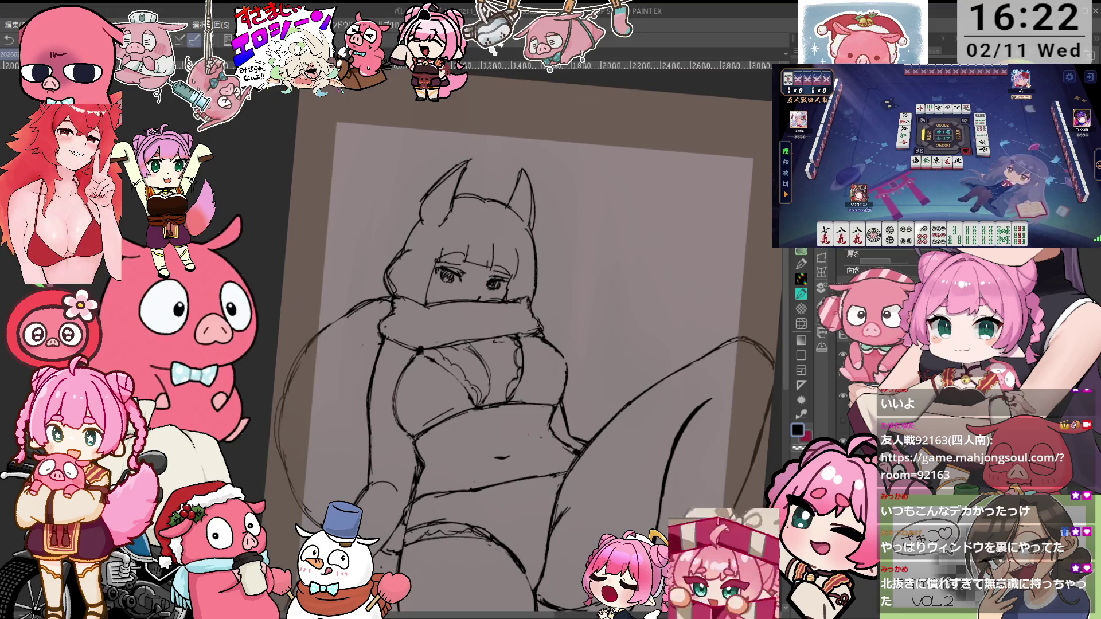
{"action": "mouse_move", "coordinate": [413, 267]}
{"action": "left_mouse_down"}
{"action": "mouse_move", "coordinate": [403, 263]}
{"action": "mouse_move", "coordinate": [519, 192]}
{"action": "mouse_move", "coordinate": [426, 186]}
{"action": "mouse_move", "coordinate": [509, 163]}
{"action": "left_mouse_up"}
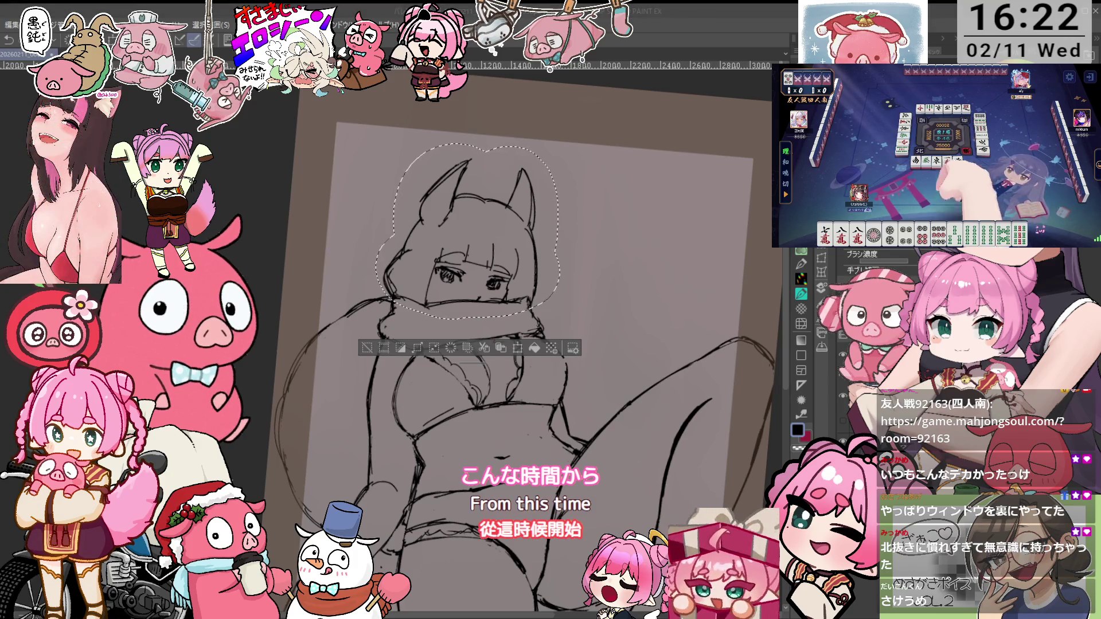
Free-transform the selected head to shift and slightly rotate it, then deselect
{"action": "key", "text": "ctrl+t"}
{"action": "left_click_drag", "start_coordinate": [516, 276], "coordinate": [543, 297]}
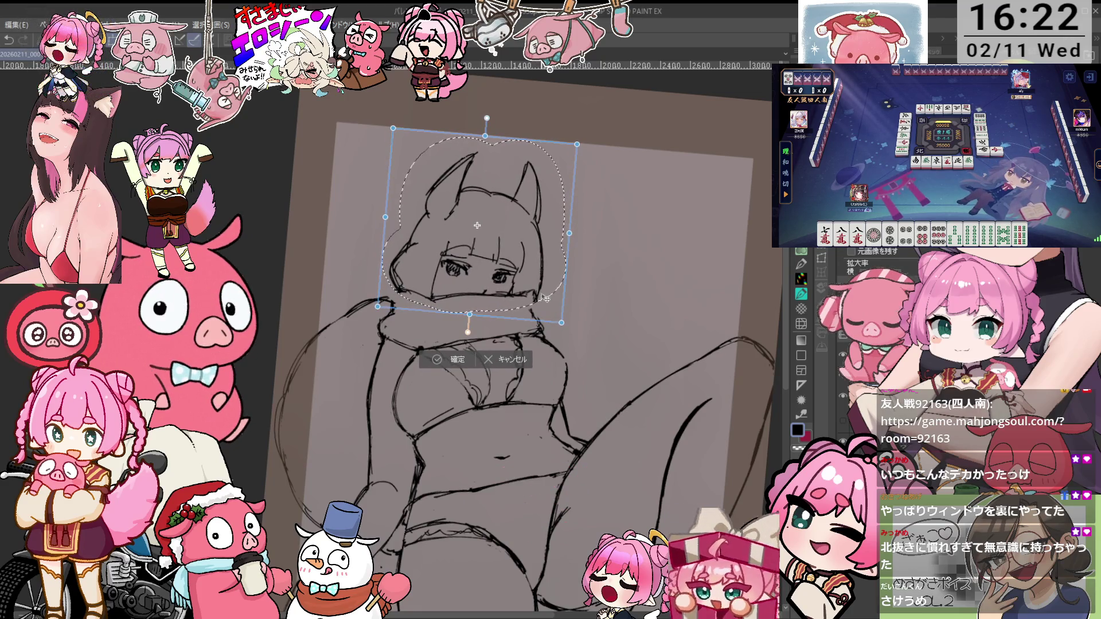
{"action": "key", "text": "Return"}
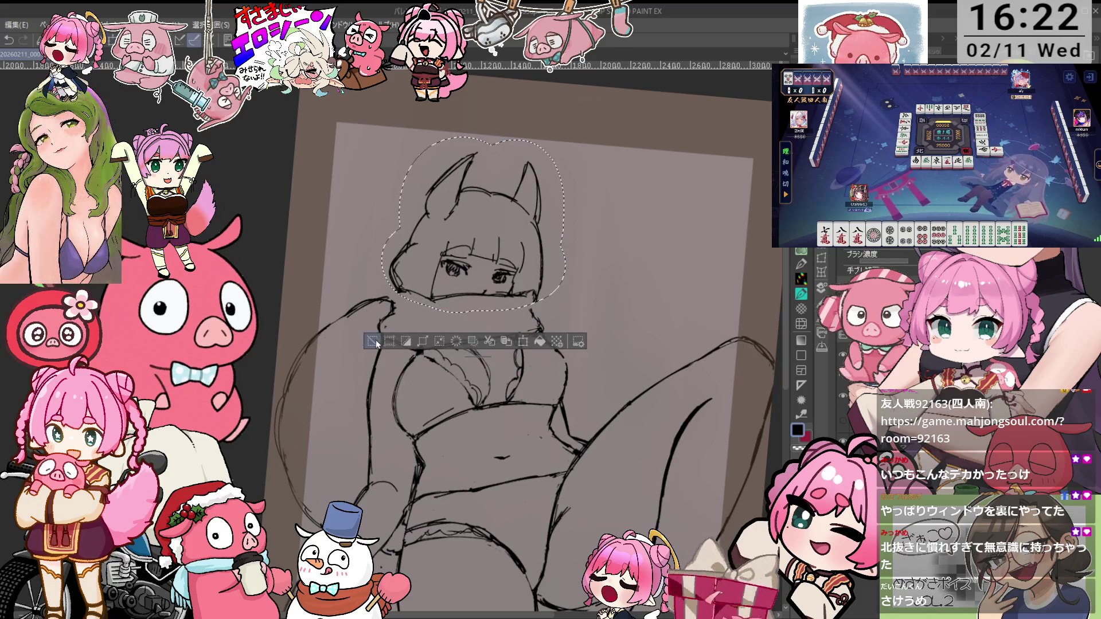
{"action": "left_click", "coordinate": [374, 342]}
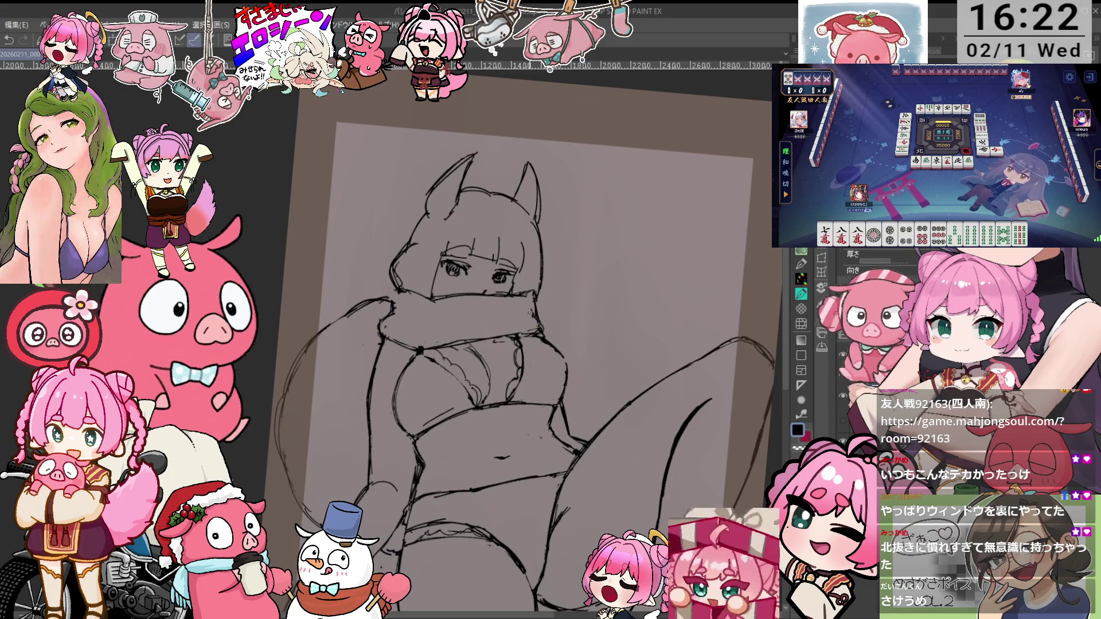
{"action": "key", "text": "p"}
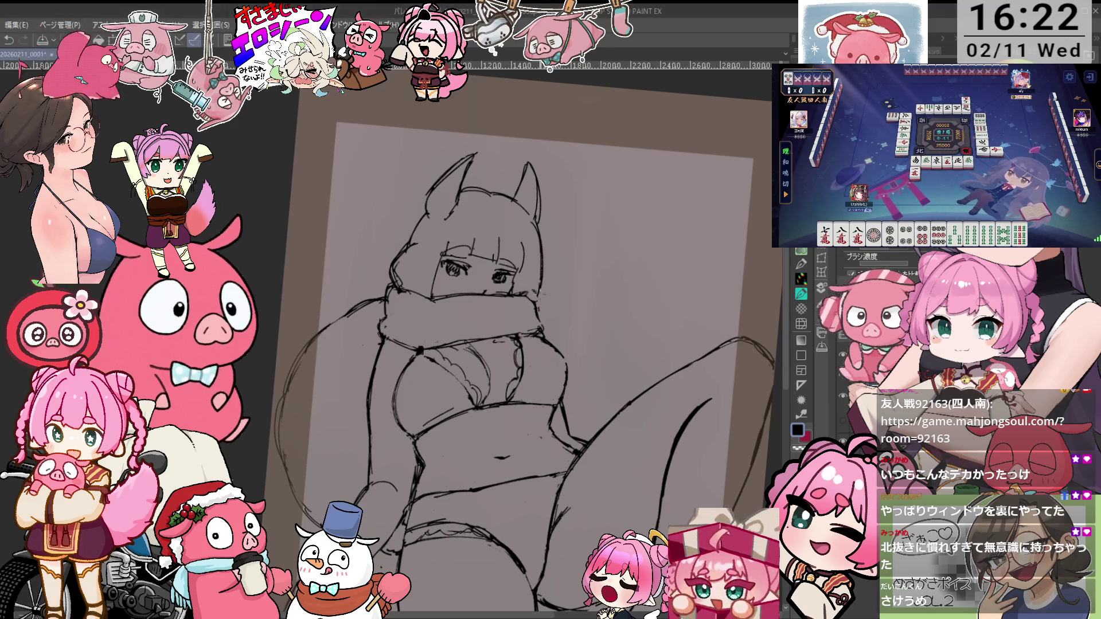
{"action": "scroll", "coordinate": [872, 264], "scroll_direction": "down", "scroll_amount": 2}
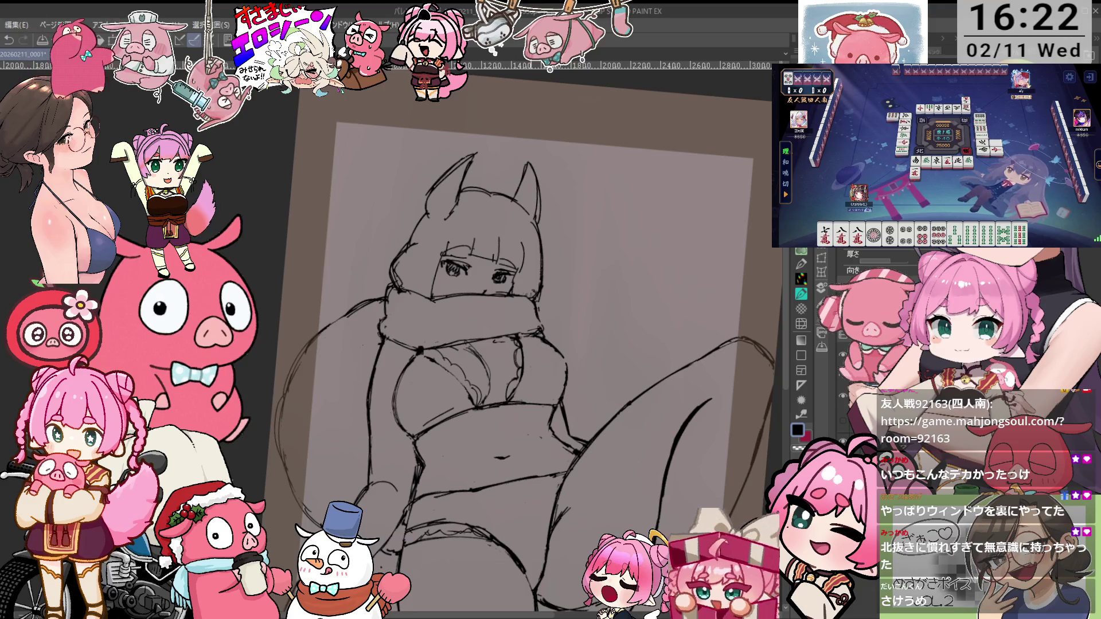
{"action": "scroll", "coordinate": [872, 264], "scroll_direction": "up", "scroll_amount": 2}
{"action": "left_click_drag", "start_coordinate": [516, 344], "coordinate": [542, 318]}
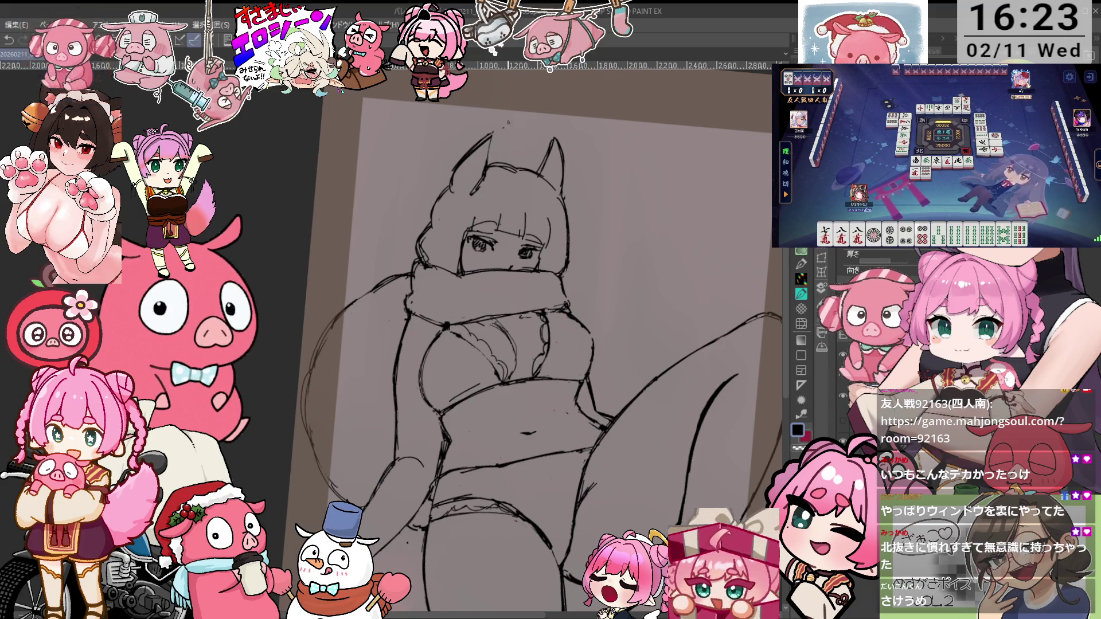
{"action": "left_click_drag", "start_coordinate": [526, 116], "coordinate": [520, 93]}
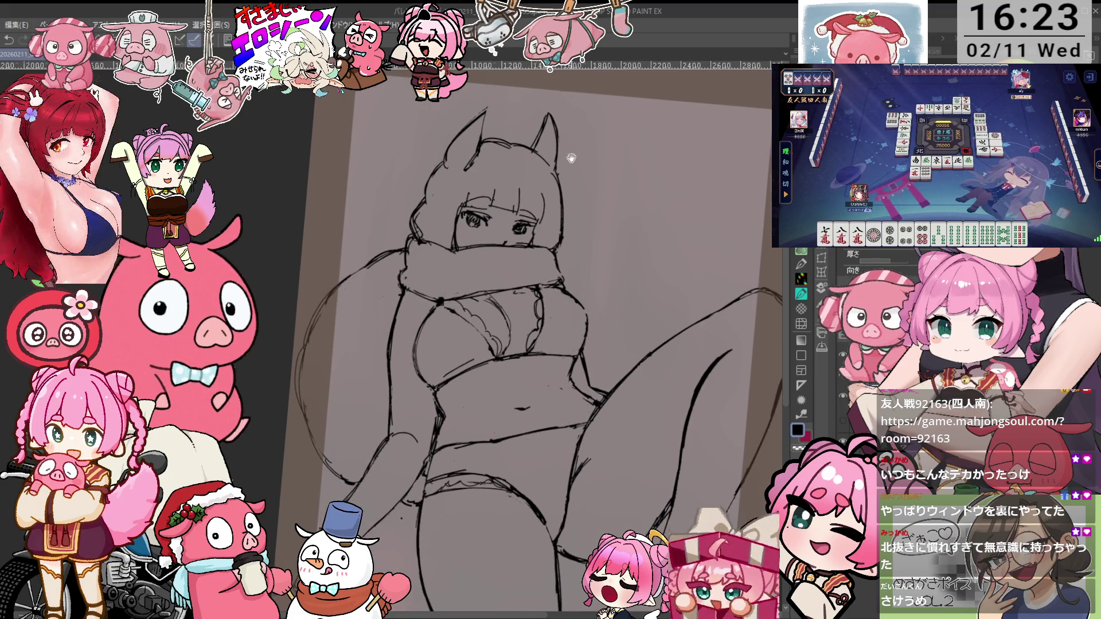
{"action": "left_click_drag", "start_coordinate": [571, 159], "coordinate": [586, 218]}
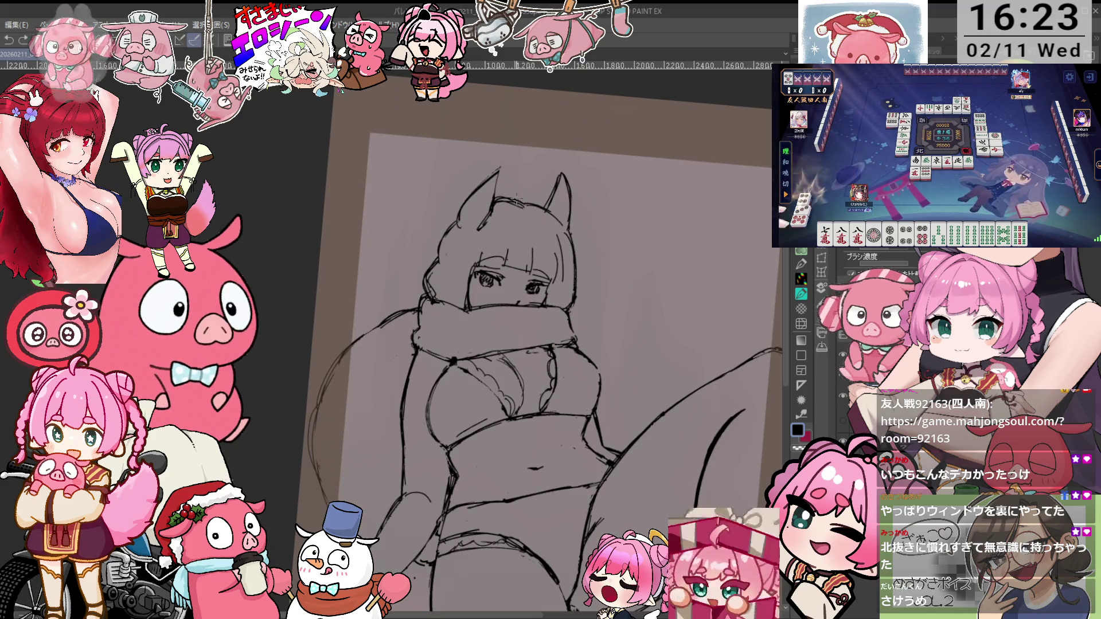
{"action": "key", "text": "p"}
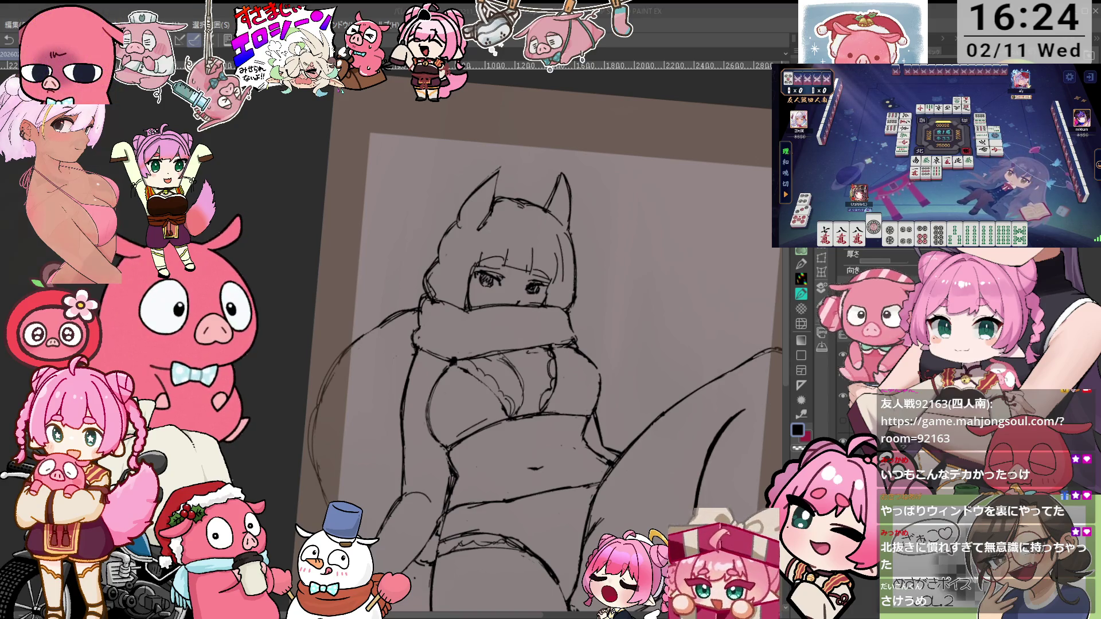
{"action": "key", "text": "e"}
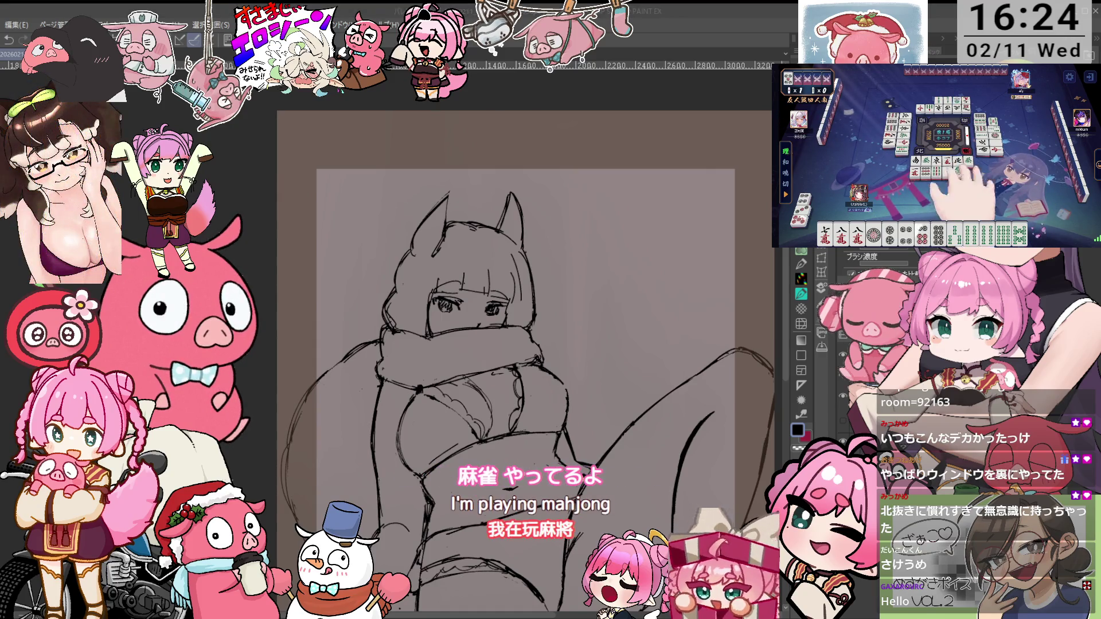
{"action": "left_click_drag", "start_coordinate": [550, 291], "coordinate": [564, 251]}
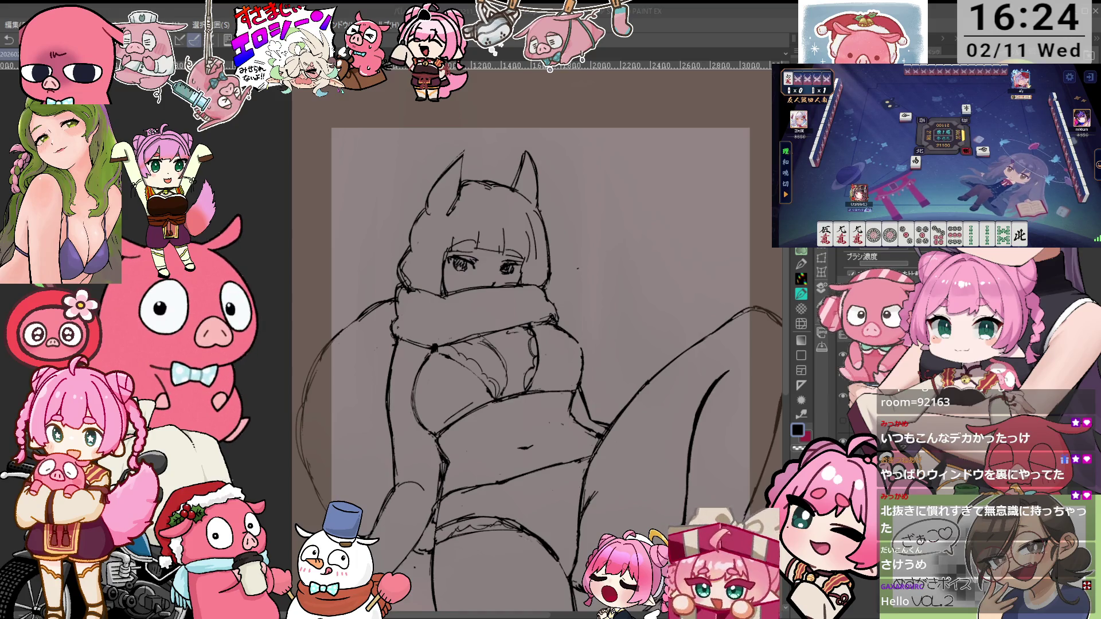
{"action": "key", "text": "e"}
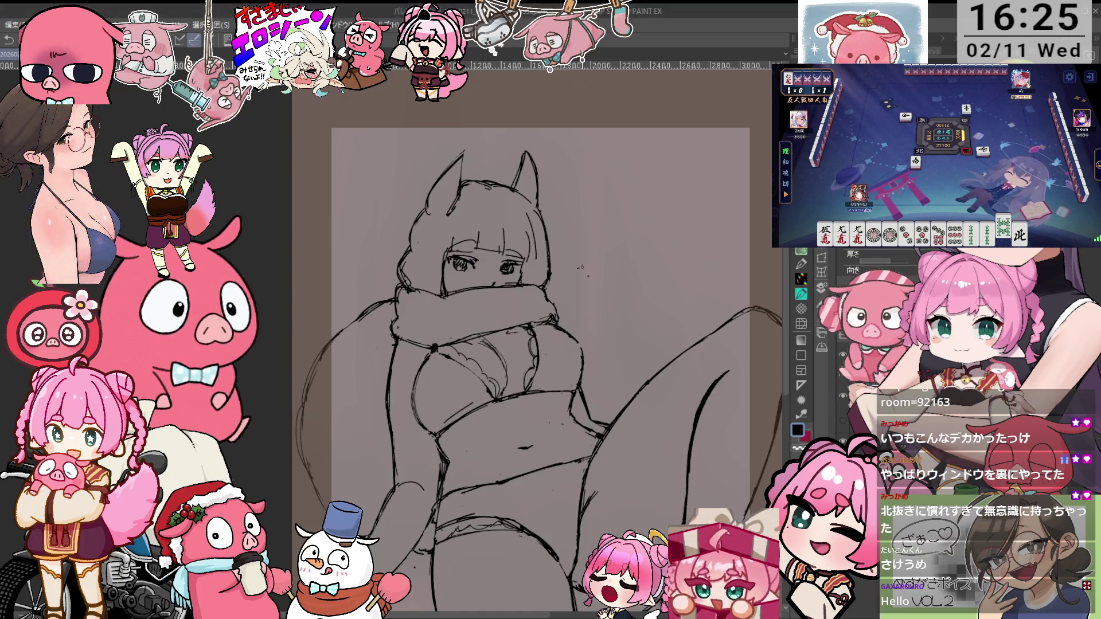
Zoom in on the hair and undo the small stray stroke with Ctrl+Z
{"action": "scroll", "coordinate": [542, 174], "scroll_direction": "up", "scroll_amount": 2}
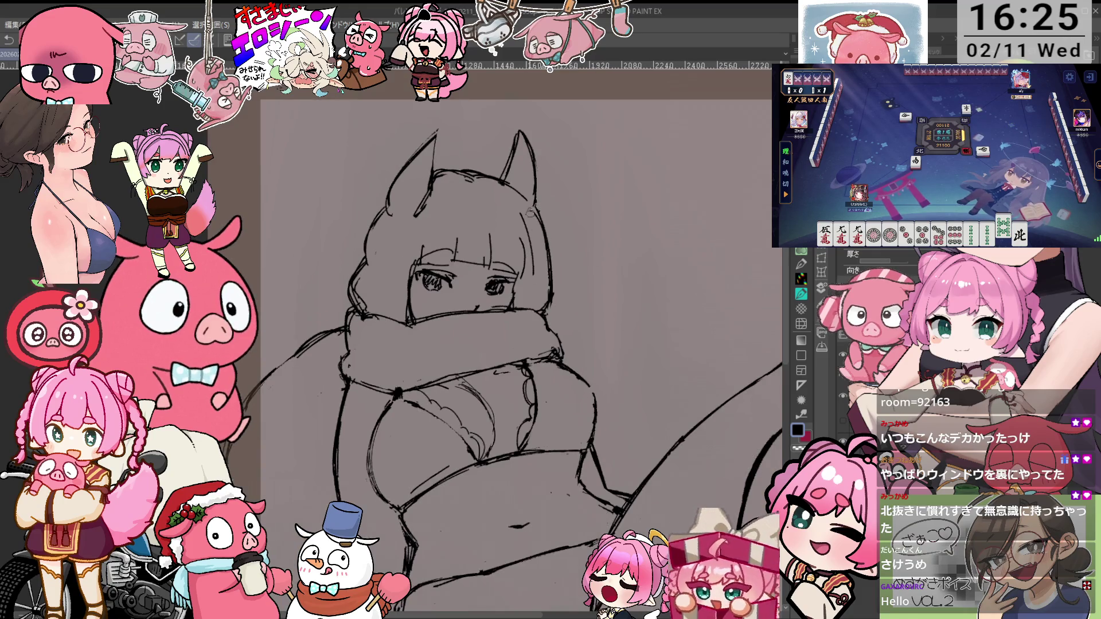
{"action": "key", "text": "p"}
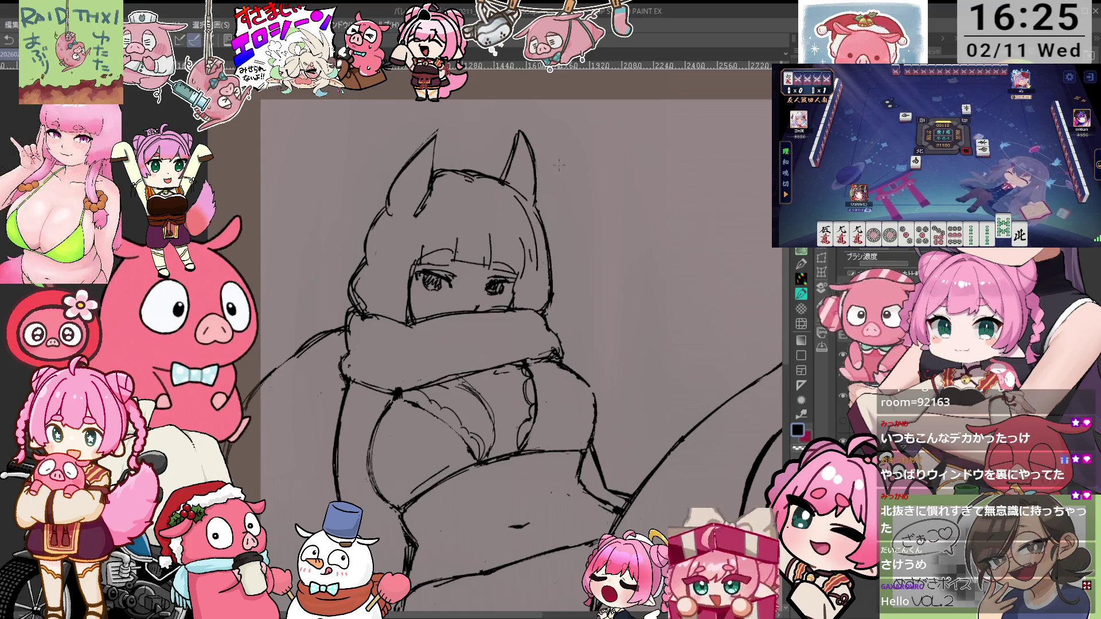
{"action": "key", "text": "e"}
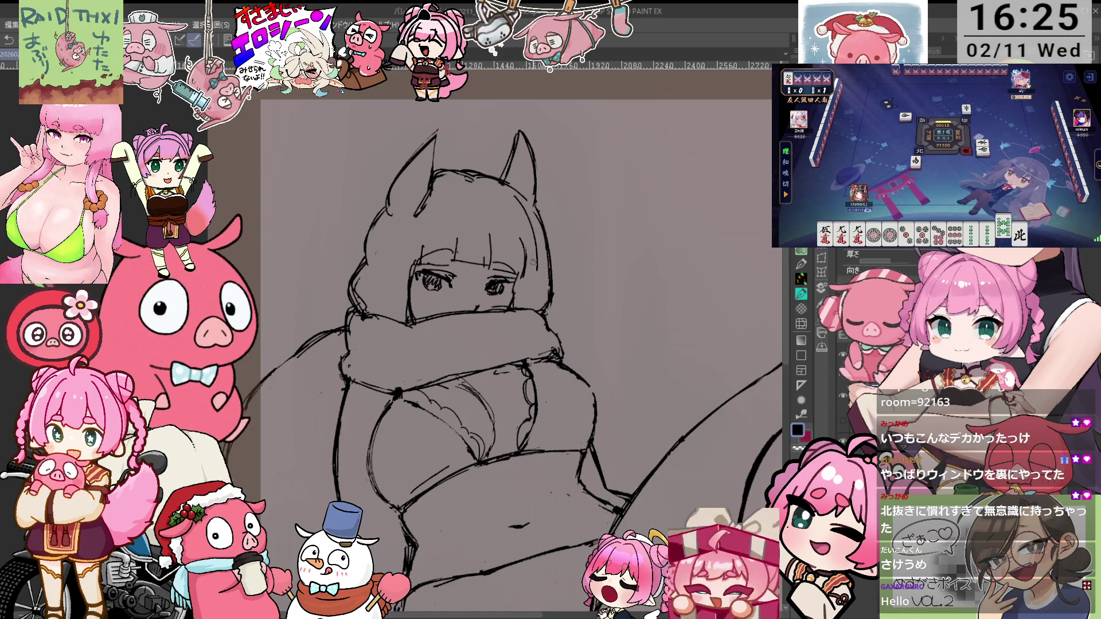
{"action": "key", "text": "p"}
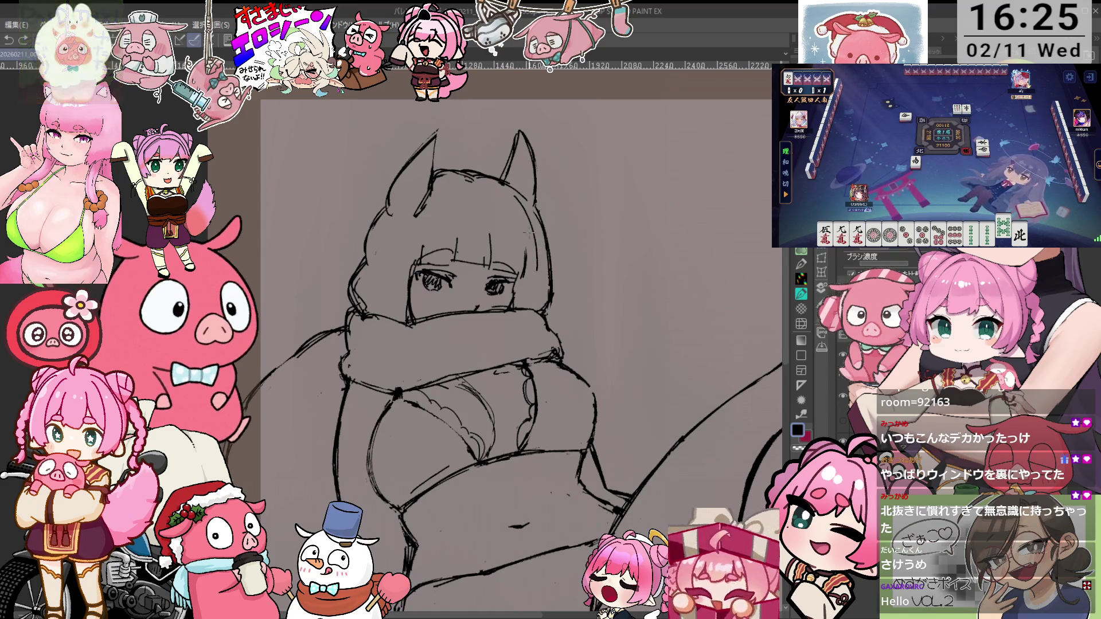
{"action": "key", "text": "ctrl+z"}
{"action": "key", "text": "e"}
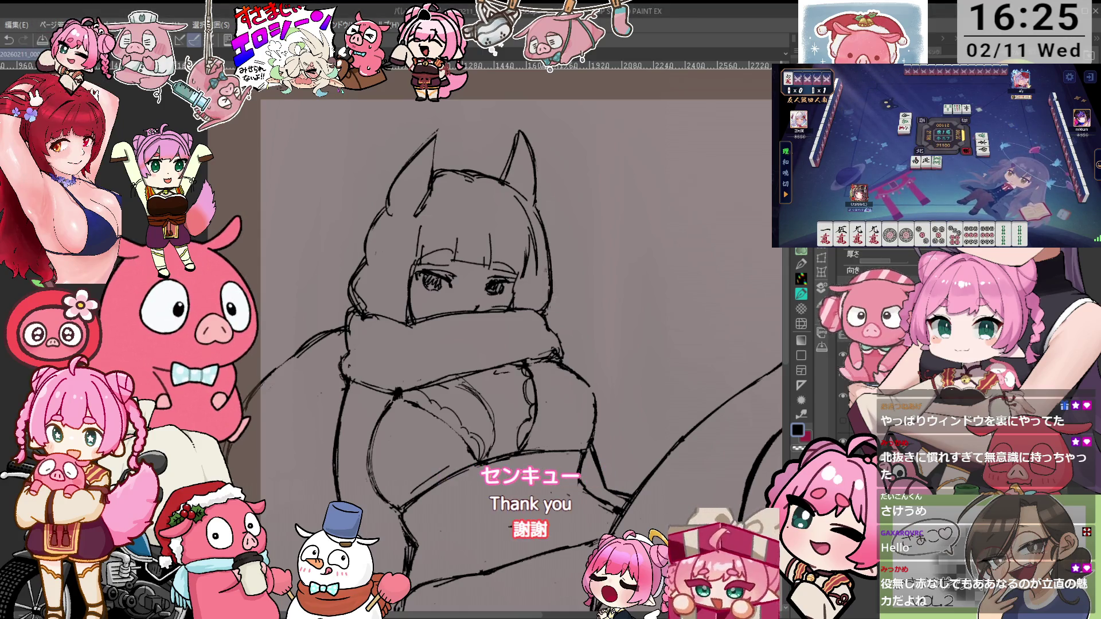
{"action": "key", "text": "e"}
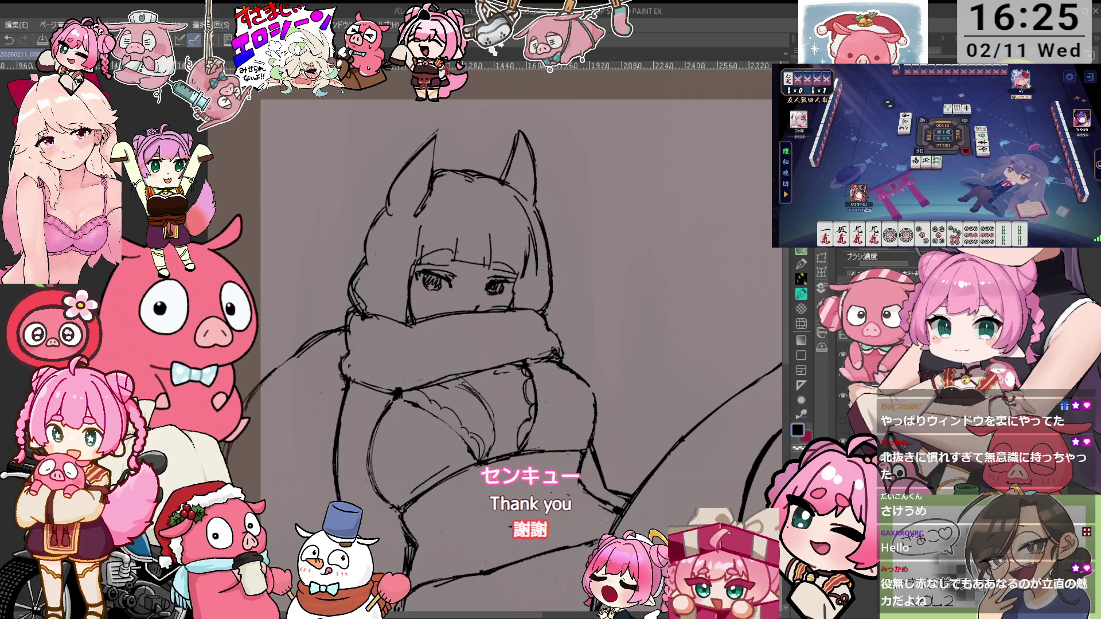
{"action": "key", "text": "p"}
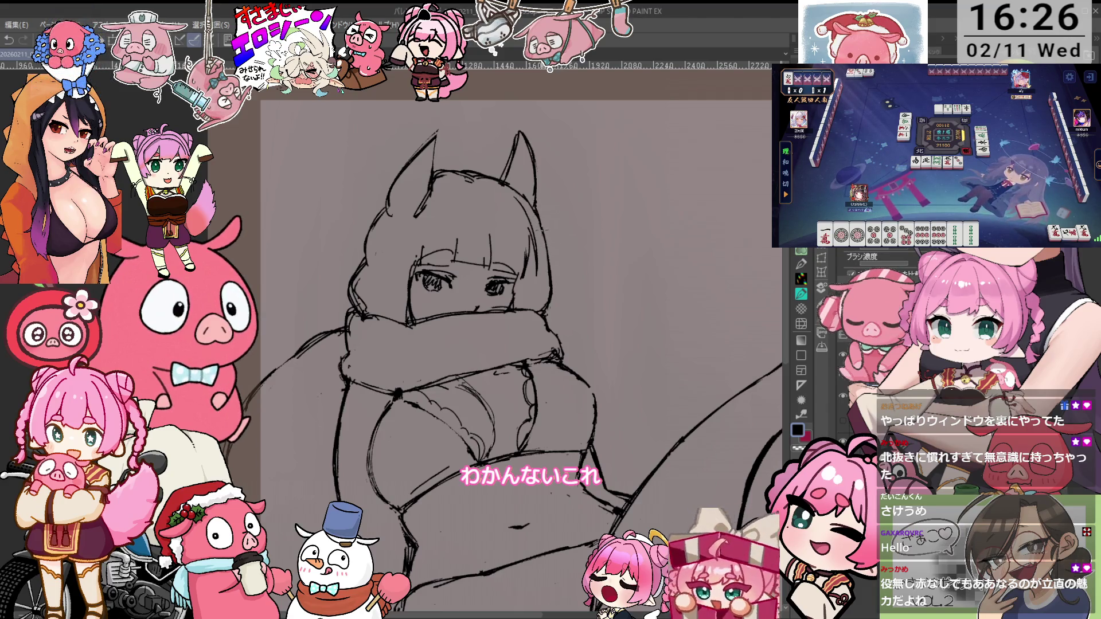
{"action": "left_click_drag", "start_coordinate": [565, 247], "coordinate": [571, 209]}
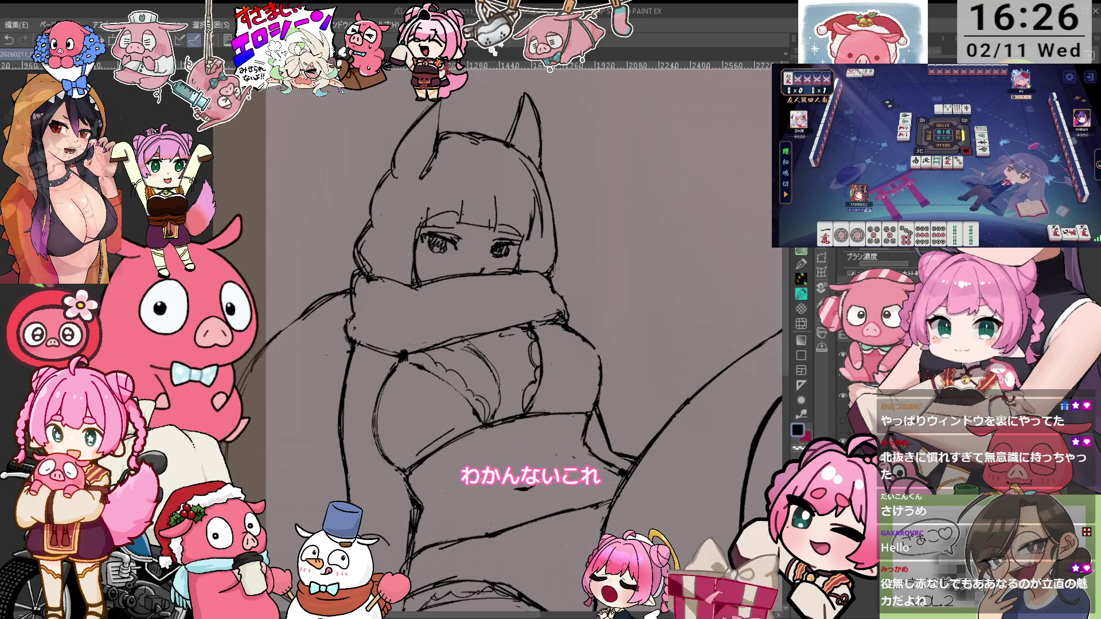
Nudge and tilt the view onto the belly and hip area for redrawing
{"action": "left_click_drag", "start_coordinate": [579, 293], "coordinate": [576, 264]}
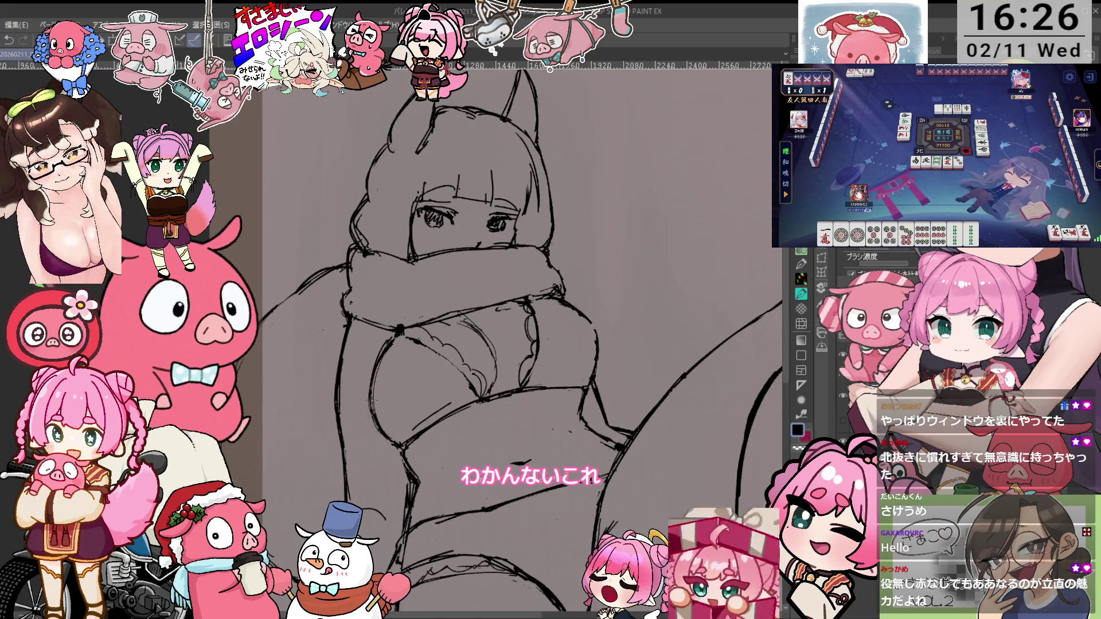
{"action": "key", "text": "minus"}
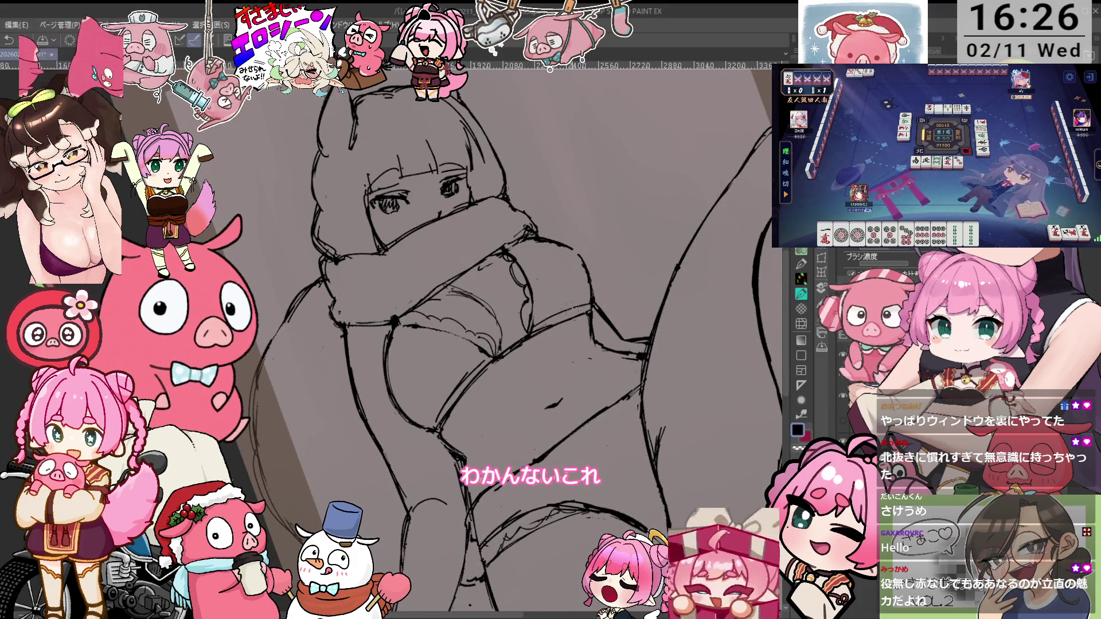
{"action": "key", "text": "minus"}
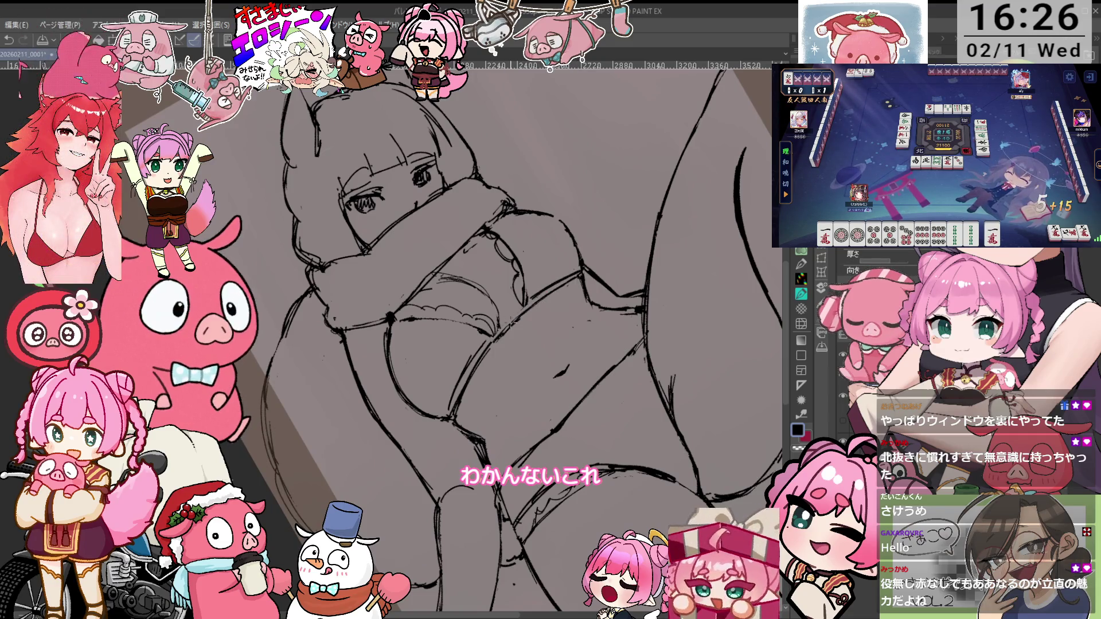
{"action": "key", "text": "asciicircum"}
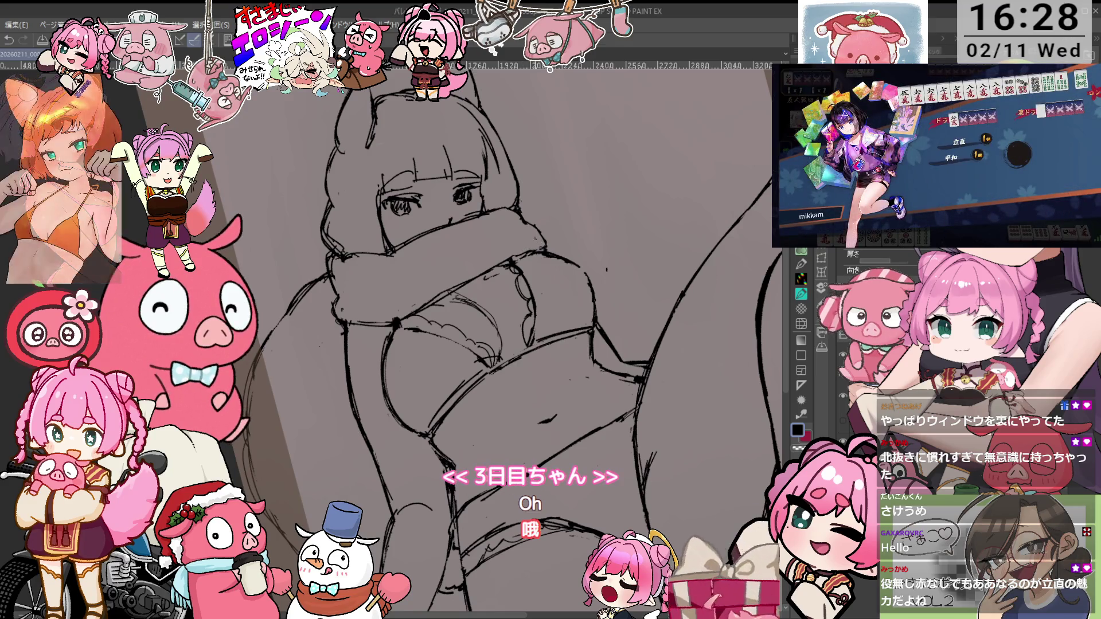
Pan the view up so the hips and raised leg sit mid-canvas
{"action": "mouse_move", "coordinate": [616, 310]}
{"action": "left_mouse_down"}
{"action": "mouse_move", "coordinate": [580, 251]}
{"action": "mouse_move", "coordinate": [617, 191]}
{"action": "left_mouse_up"}
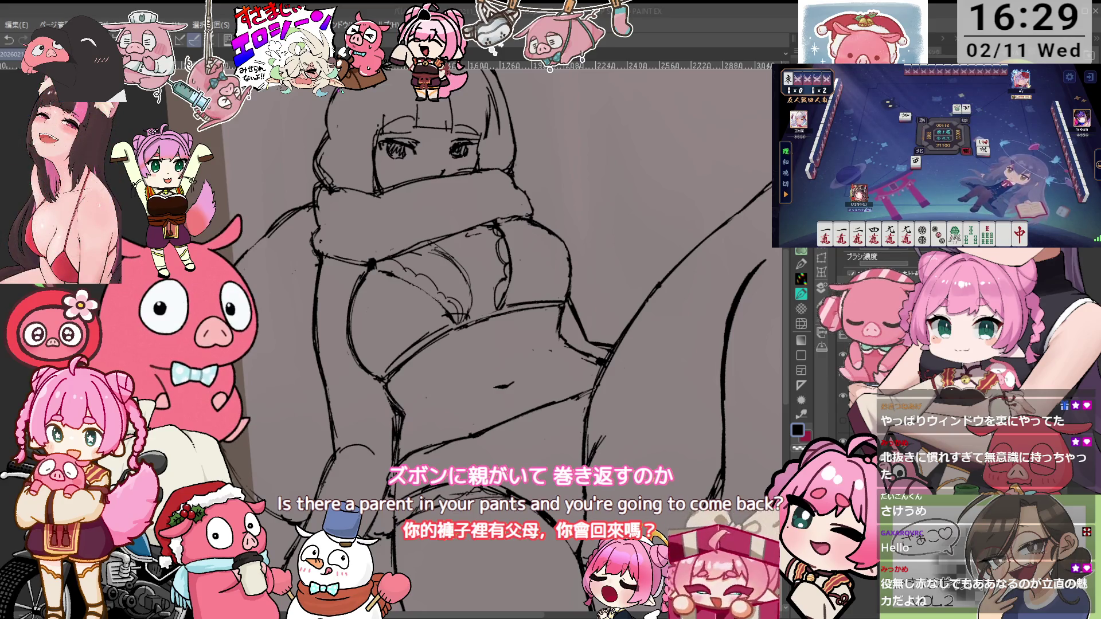
{"action": "left_click", "coordinate": [866, 284]}
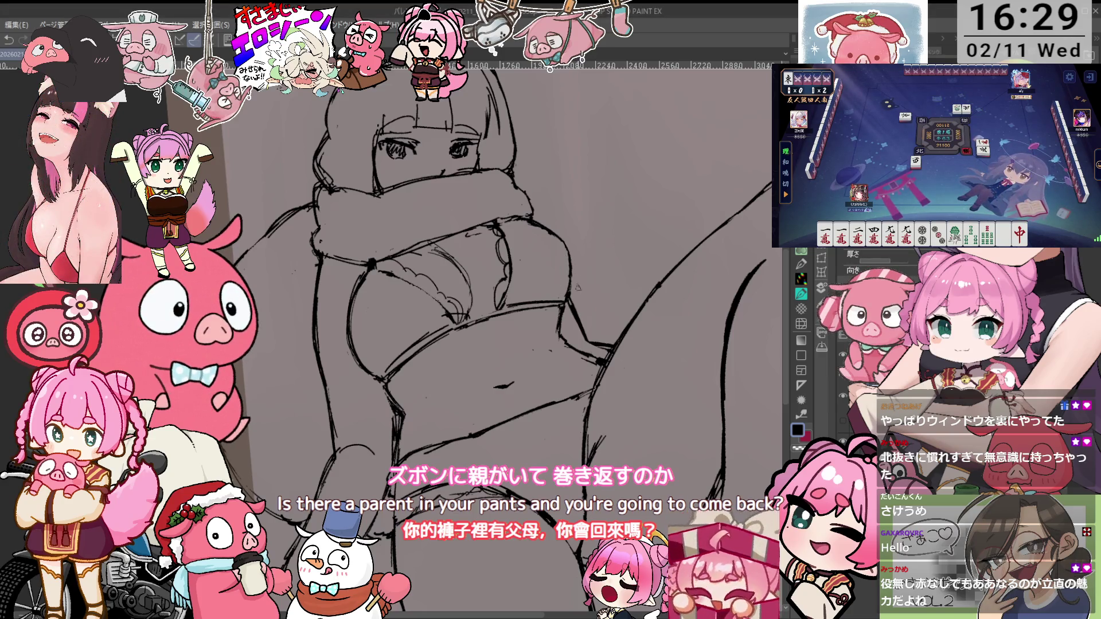
{"action": "scroll", "coordinate": [578, 287], "scroll_direction": "down", "scroll_amount": 2}
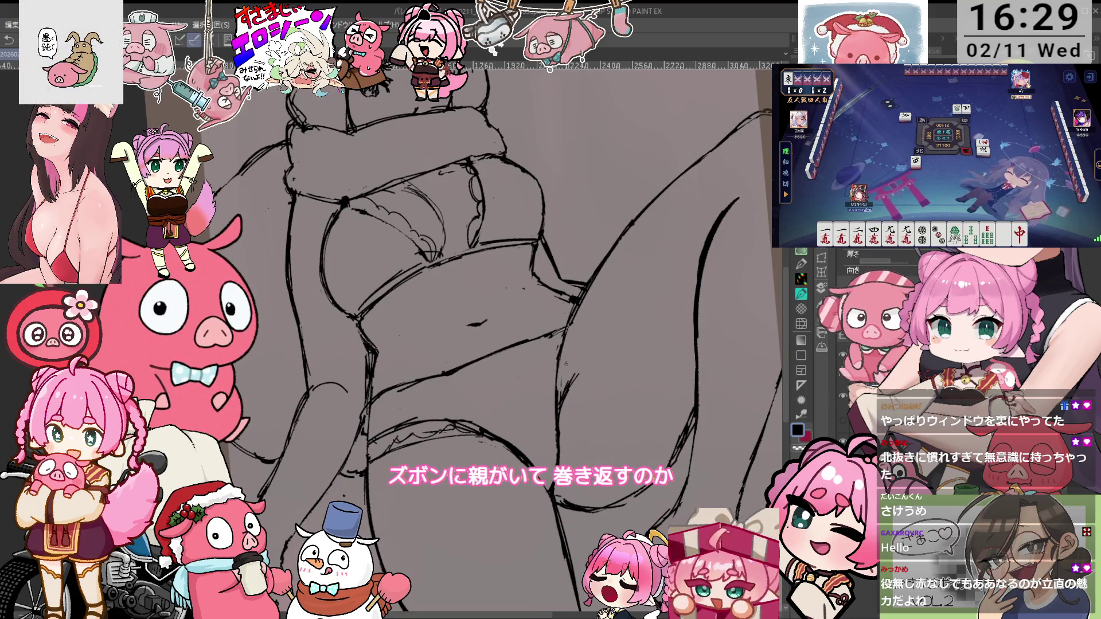
Zoom out and pan up so the whole figure, cat ears to legs, is centred
{"action": "key", "text": "p"}
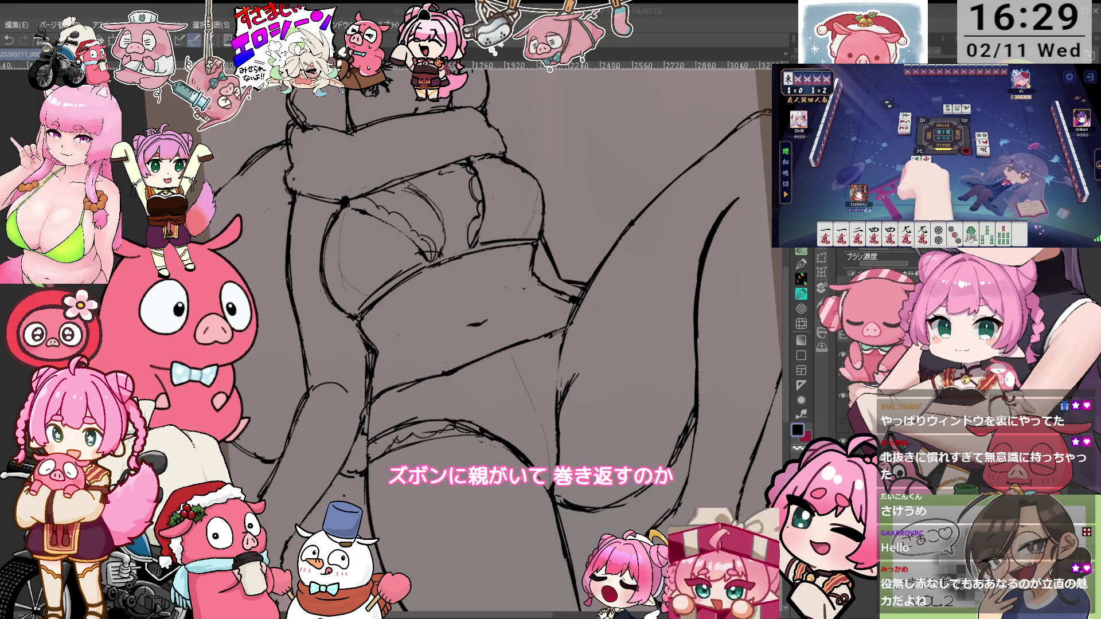
{"action": "scroll", "coordinate": [578, 205], "scroll_direction": "down", "scroll_amount": 2}
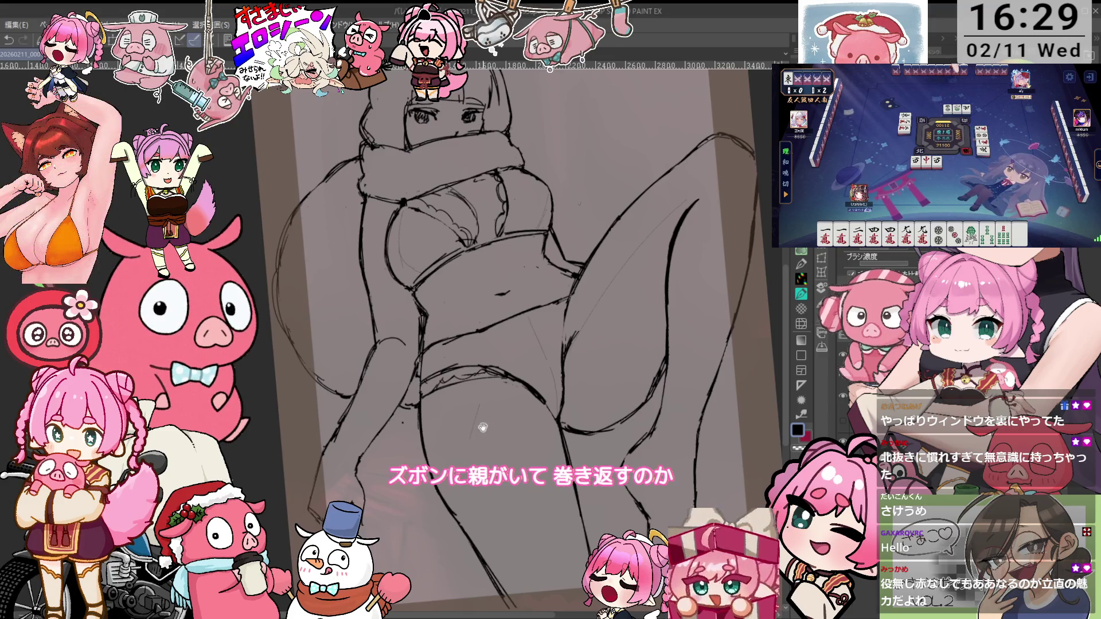
{"action": "left_click_drag", "start_coordinate": [492, 421], "coordinate": [486, 340]}
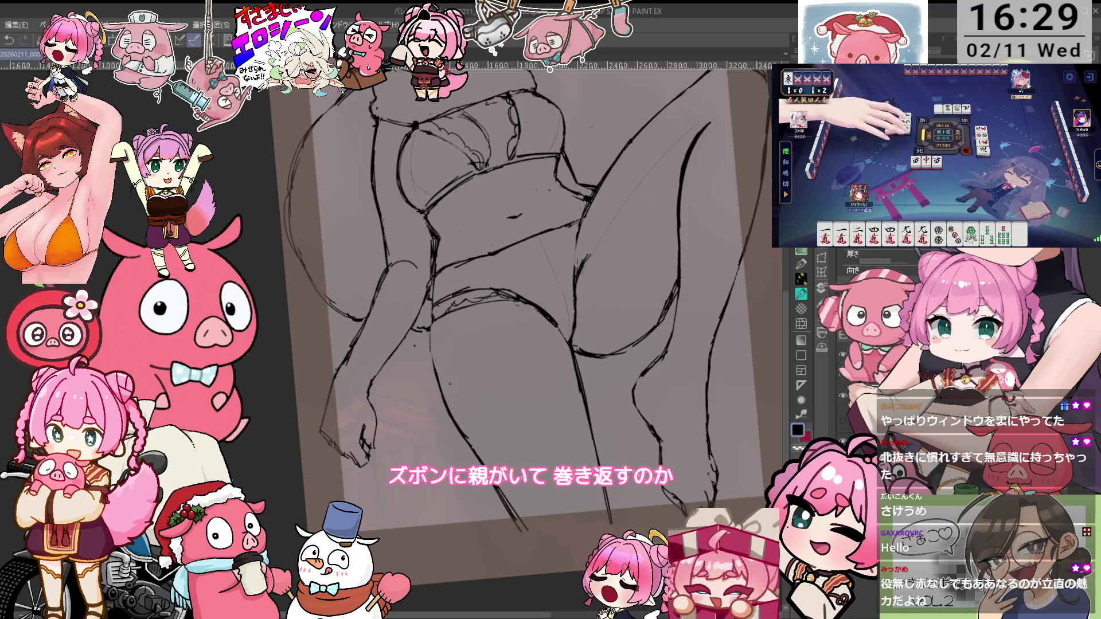
Turn the view onto the legs and sketch curved wrap lines, redoing a bad thigh stroke
{"action": "key", "text": "p"}
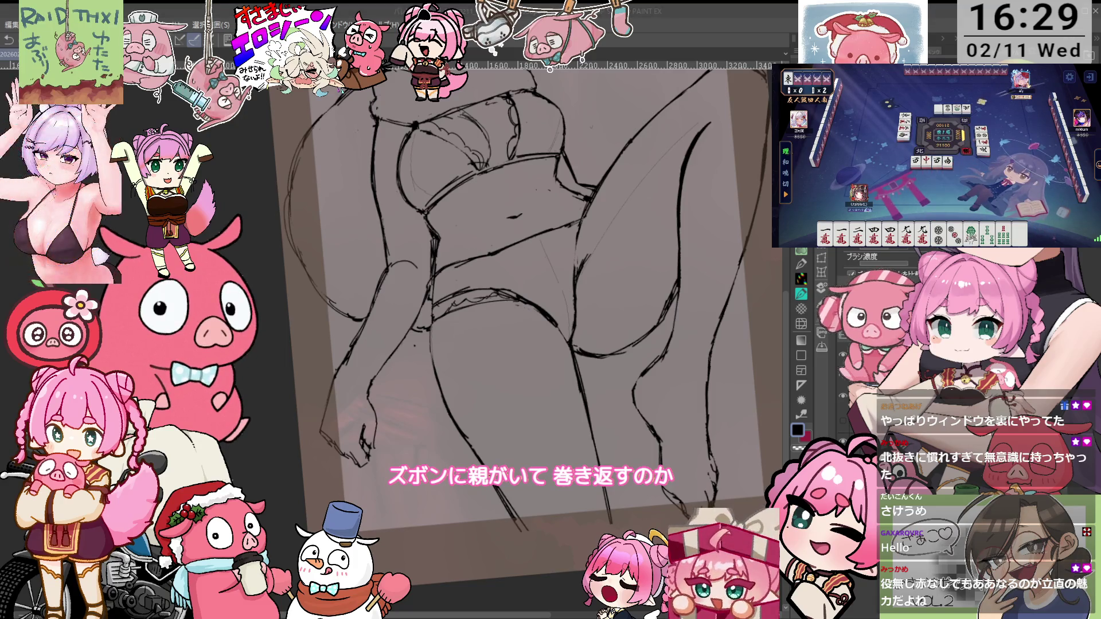
{"action": "left_click_drag", "start_coordinate": [592, 360], "coordinate": [504, 442]}
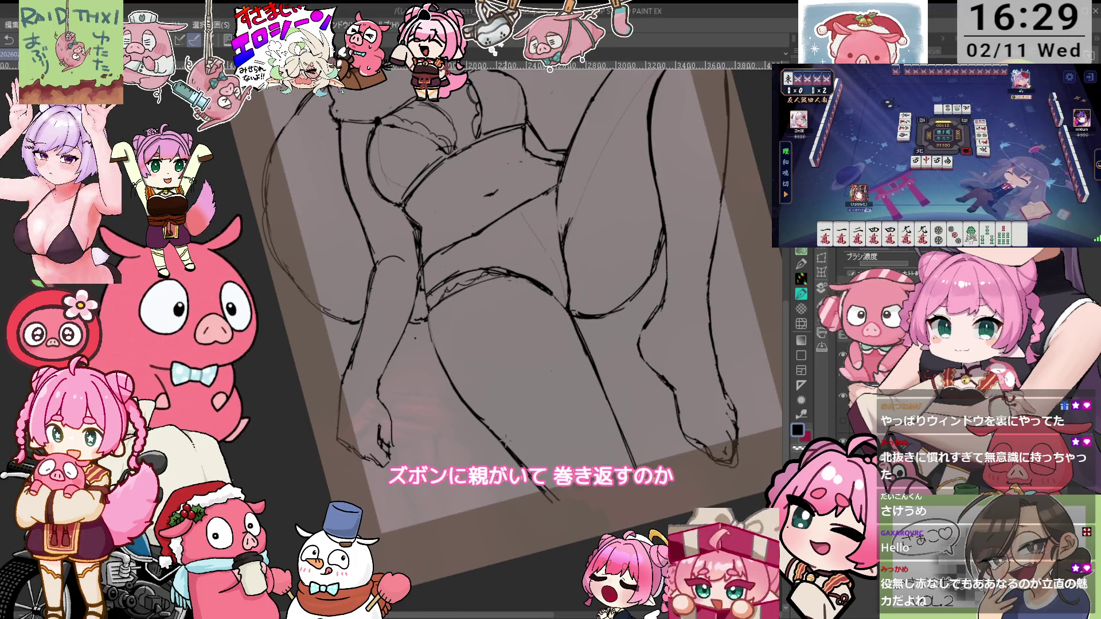
{"action": "left_click_drag", "start_coordinate": [497, 392], "coordinate": [568, 349]}
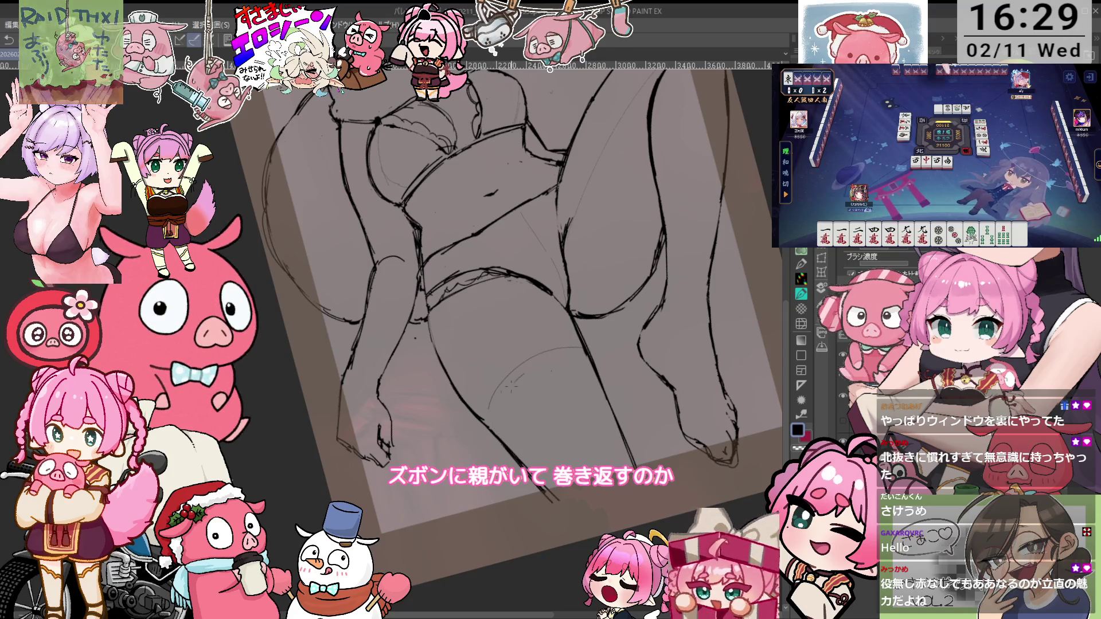
{"action": "key", "text": "ctrl+z"}
{"action": "left_click_drag", "start_coordinate": [467, 404], "coordinate": [490, 344]}
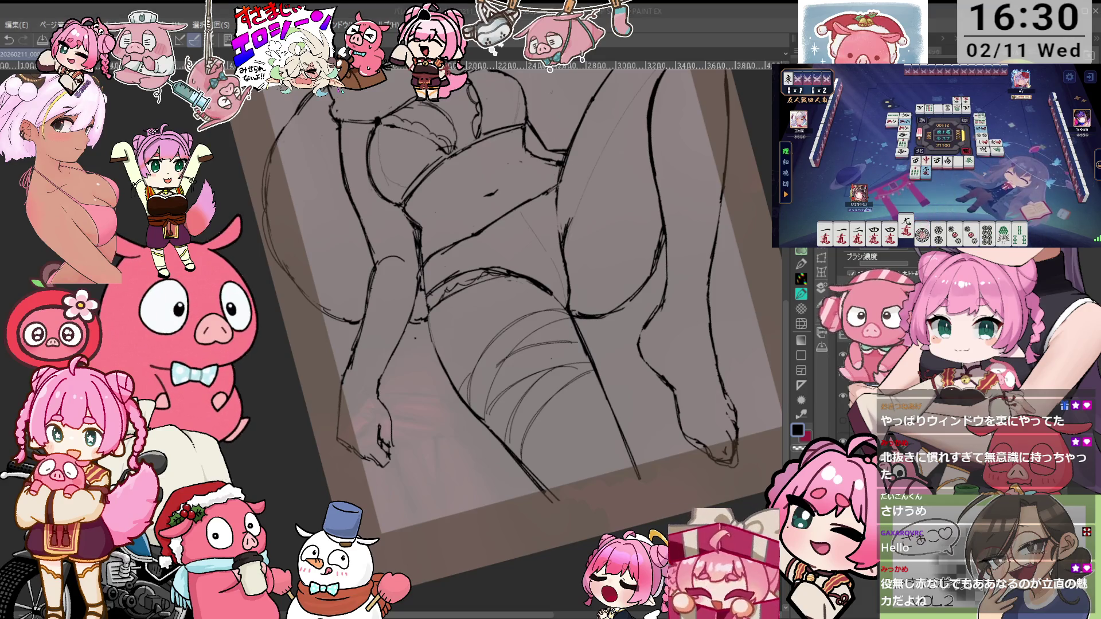
Turn the view upright, zoom out to check the whole figure, and tilt slightly
{"action": "mouse_move", "coordinate": [597, 160]}
{"action": "left_mouse_down"}
{"action": "mouse_move", "coordinate": [596, 301]}
{"action": "mouse_move", "coordinate": [582, 350]}
{"action": "left_mouse_up"}
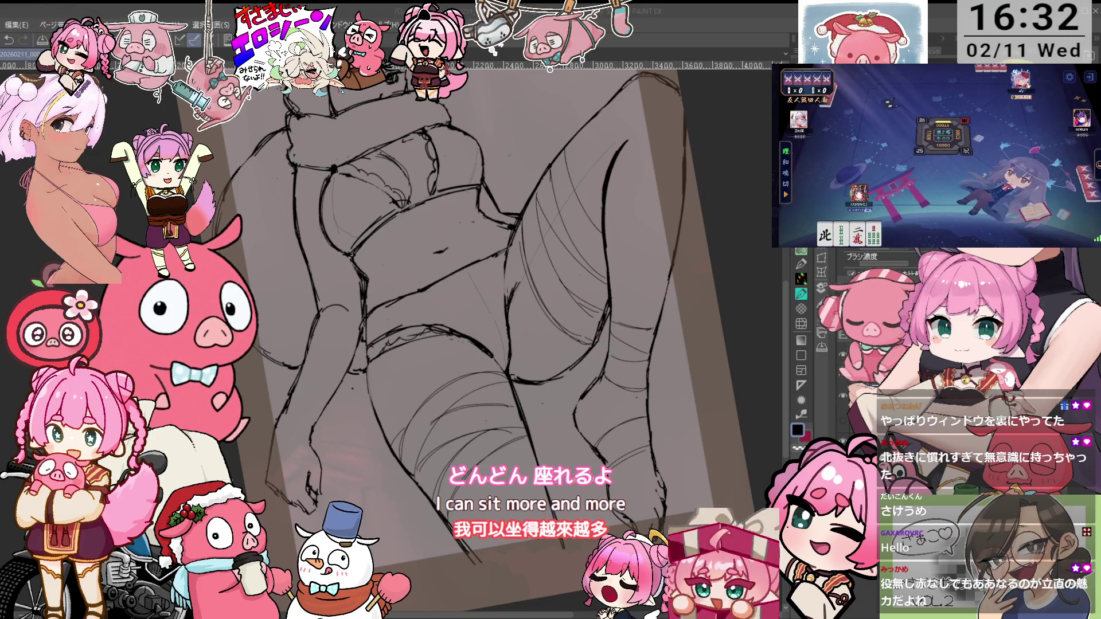
{"action": "left_click_drag", "start_coordinate": [499, 321], "coordinate": [470, 287]}
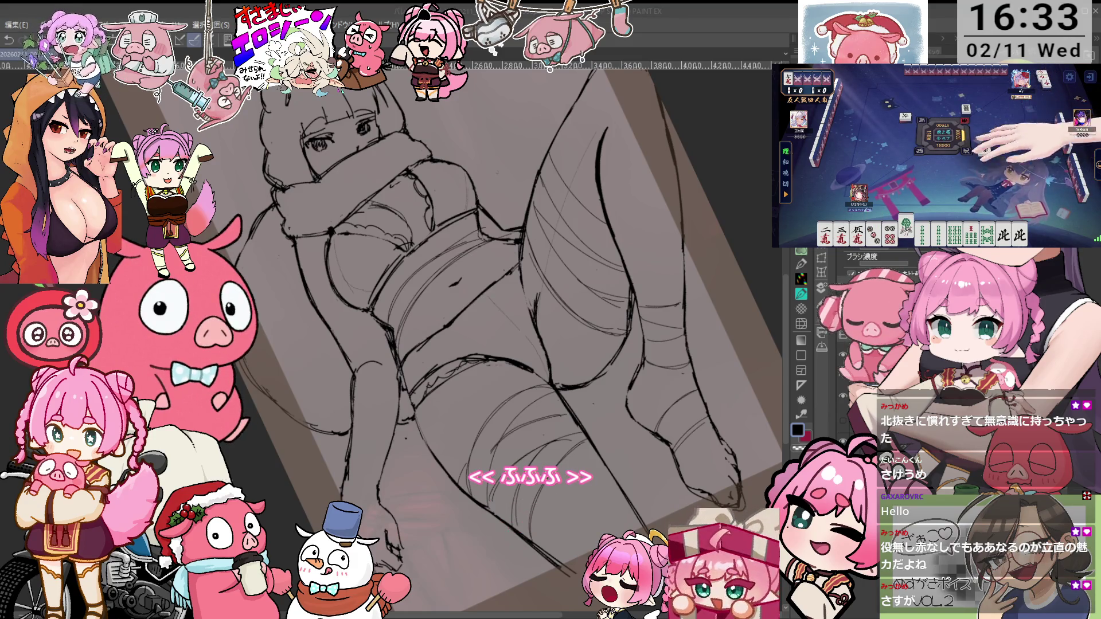
{"action": "key", "text": "minus"}
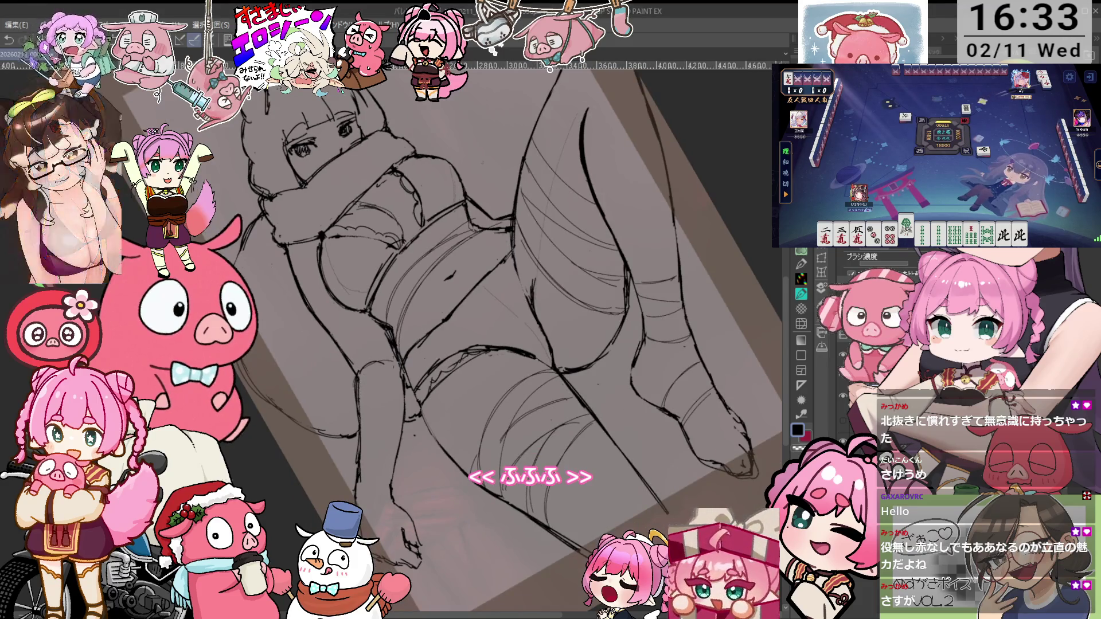
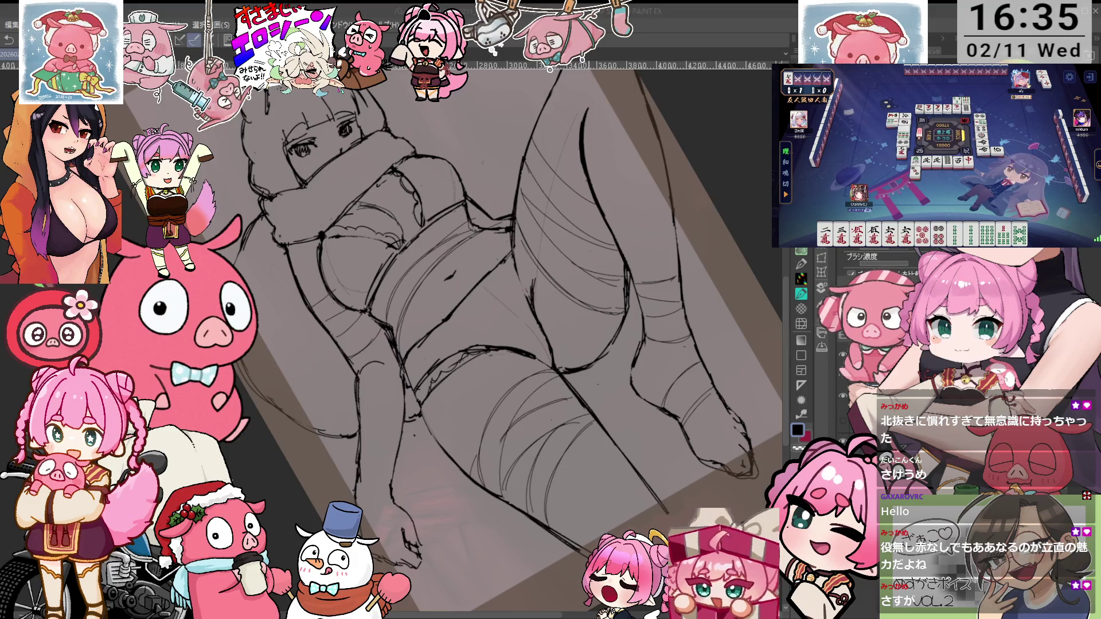
Tilt and rotate the canvas view to trace the crouching girl's legs over the sketch
{"action": "left_click_drag", "start_coordinate": [621, 357], "coordinate": [622, 328]}
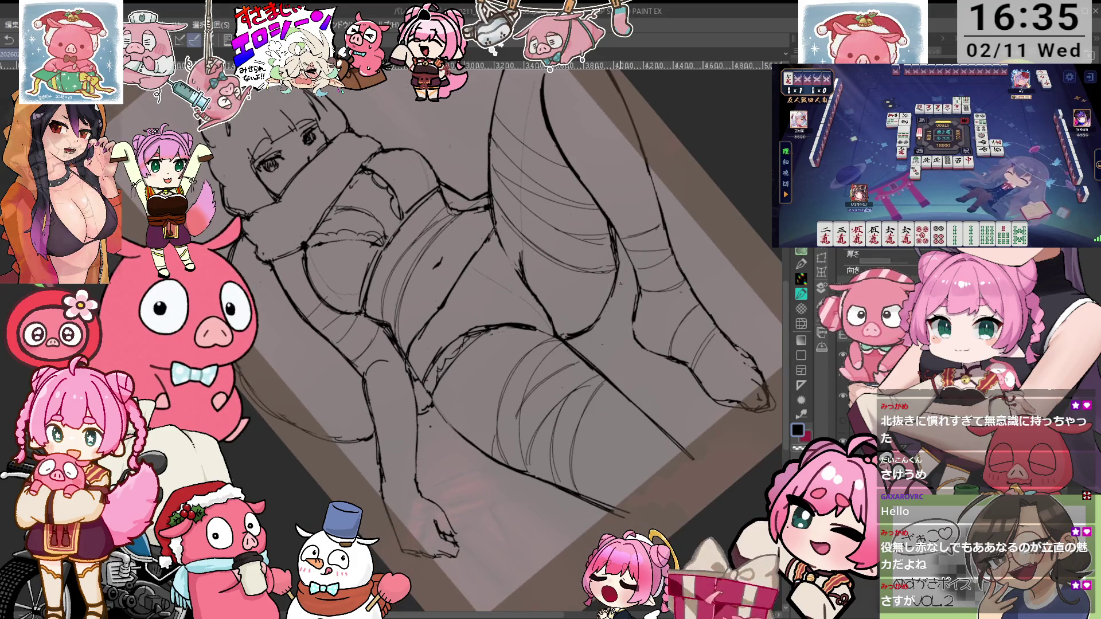
{"action": "key", "text": "minus"}
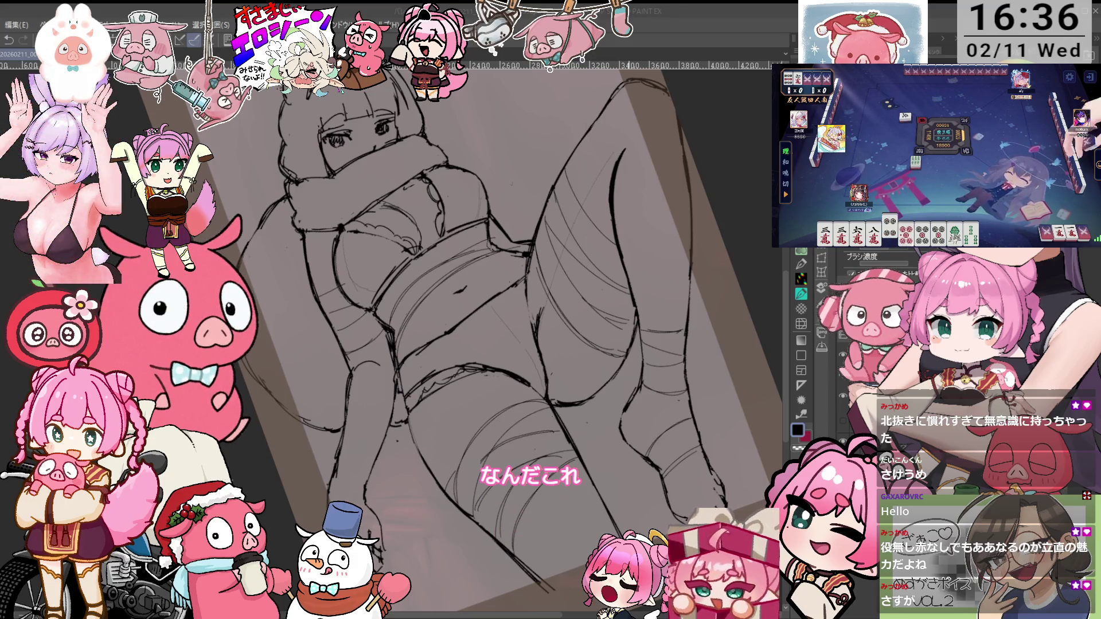
Reset the canvas upright, pan over the figure and re-tilt it to trace torso and thigh outlines
{"action": "key", "text": "asciicircum"}
{"action": "key", "text": "asciicircum"}
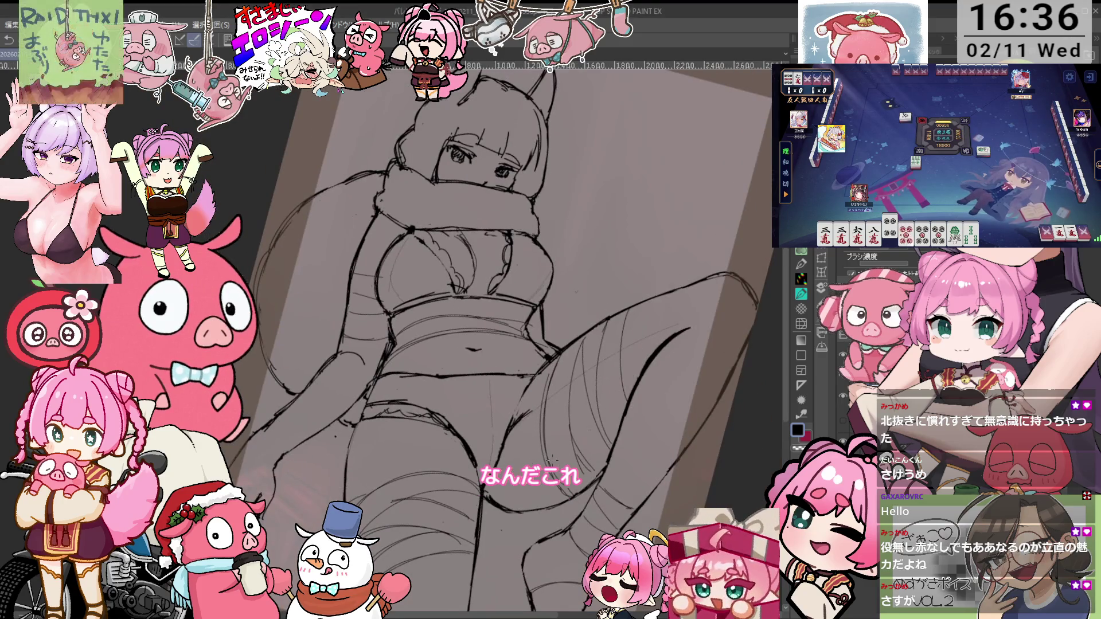
{"action": "scroll", "coordinate": [877, 264], "scroll_direction": "down", "scroll_amount": 2}
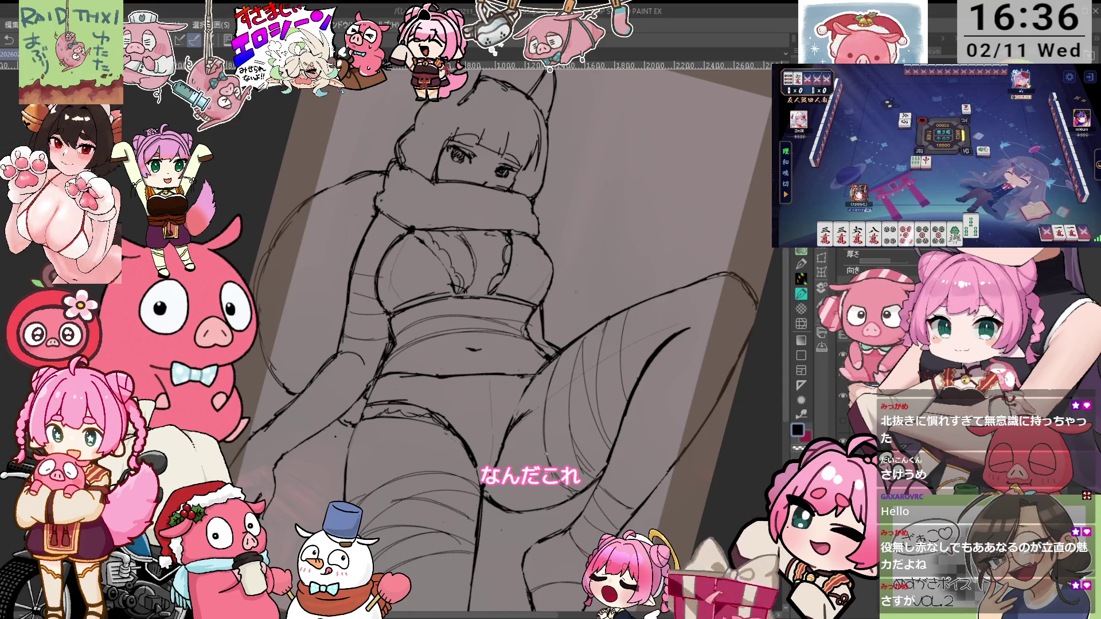
{"action": "key", "text": "ctrl+@"}
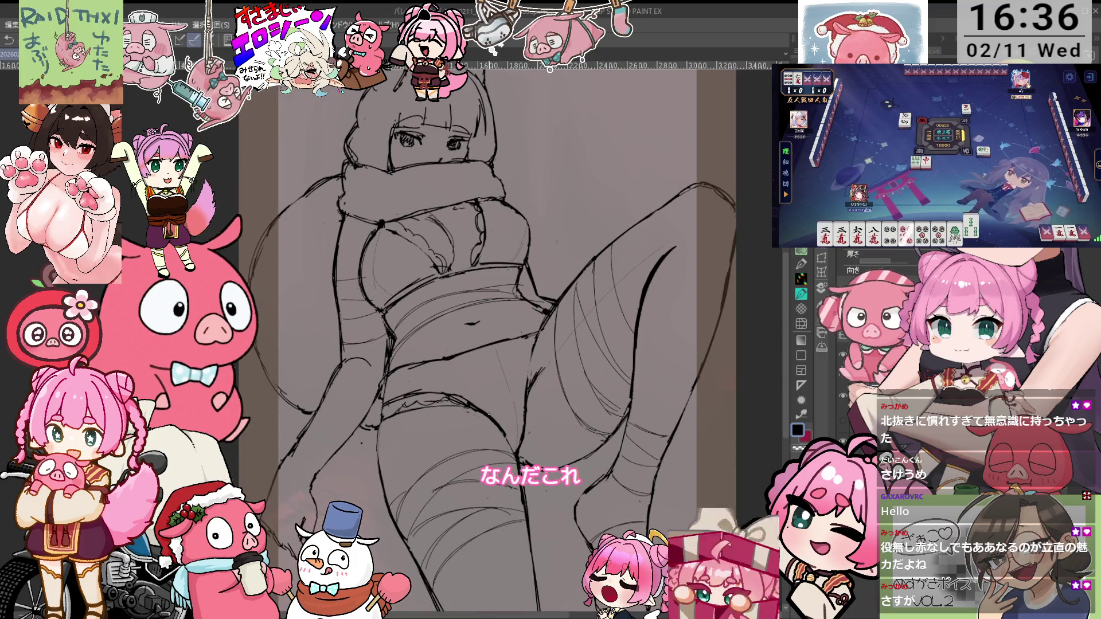
{"action": "key", "text": "minus"}
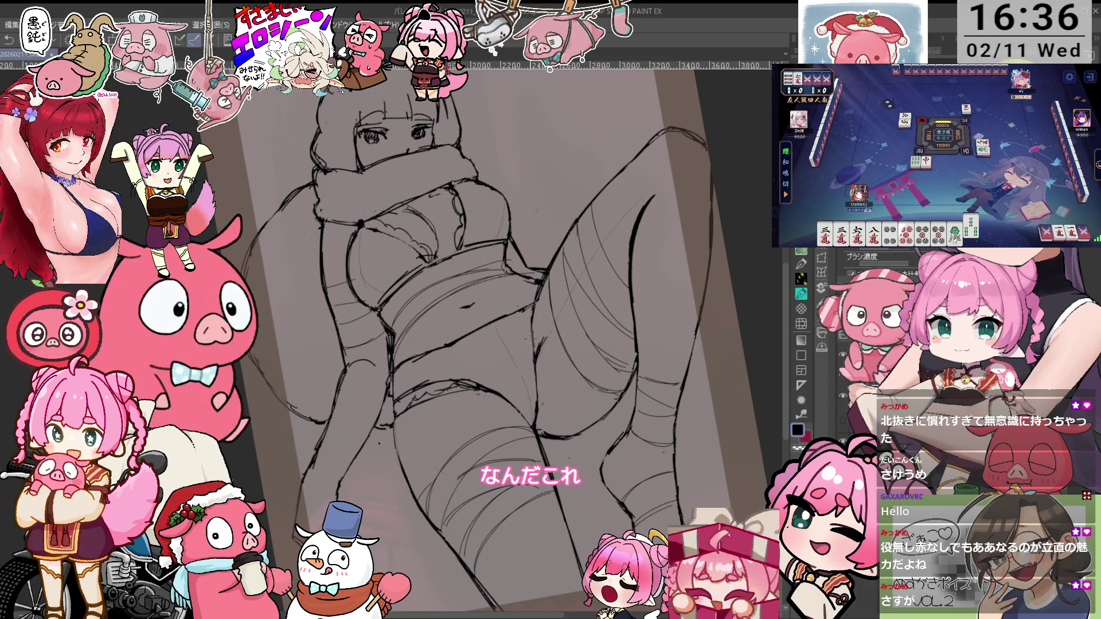
{"action": "left_click_drag", "start_coordinate": [553, 288], "coordinate": [555, 327]}
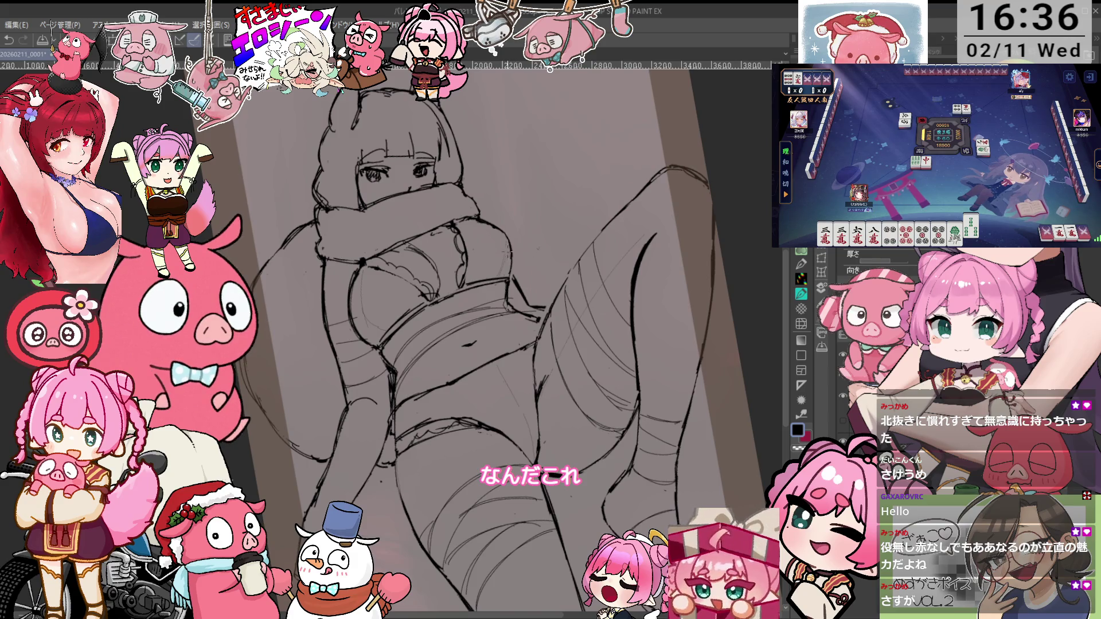
{"action": "key", "text": "minus"}
{"action": "key", "text": "minus"}
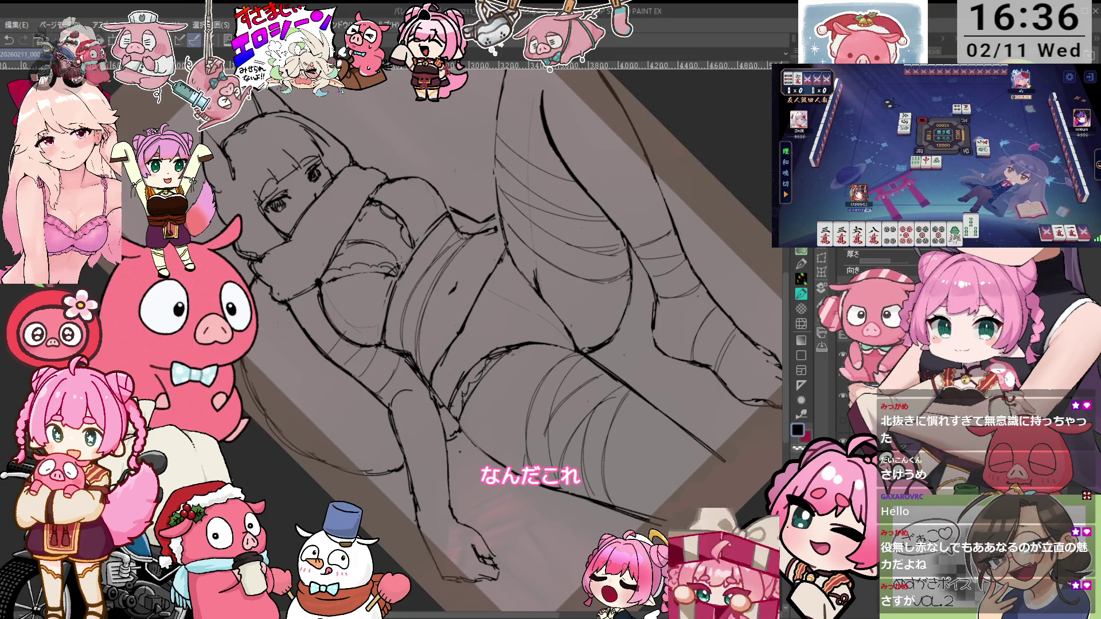
Return to the inking pen and zoom in on the torso to ink the crop top and waist
{"action": "key", "text": "e"}
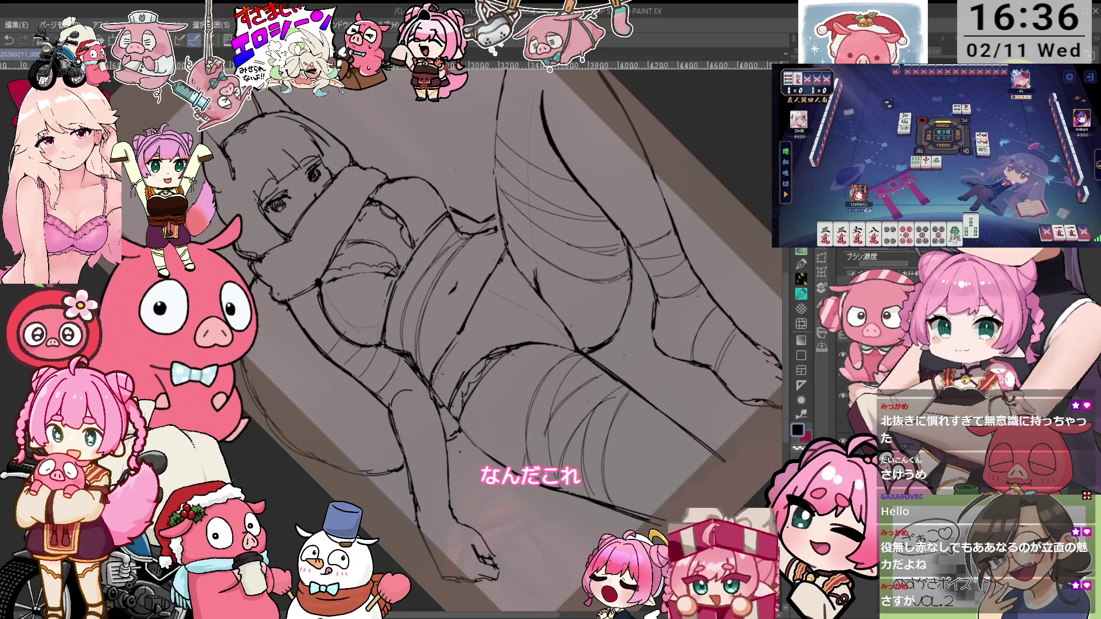
{"action": "key", "text": "p"}
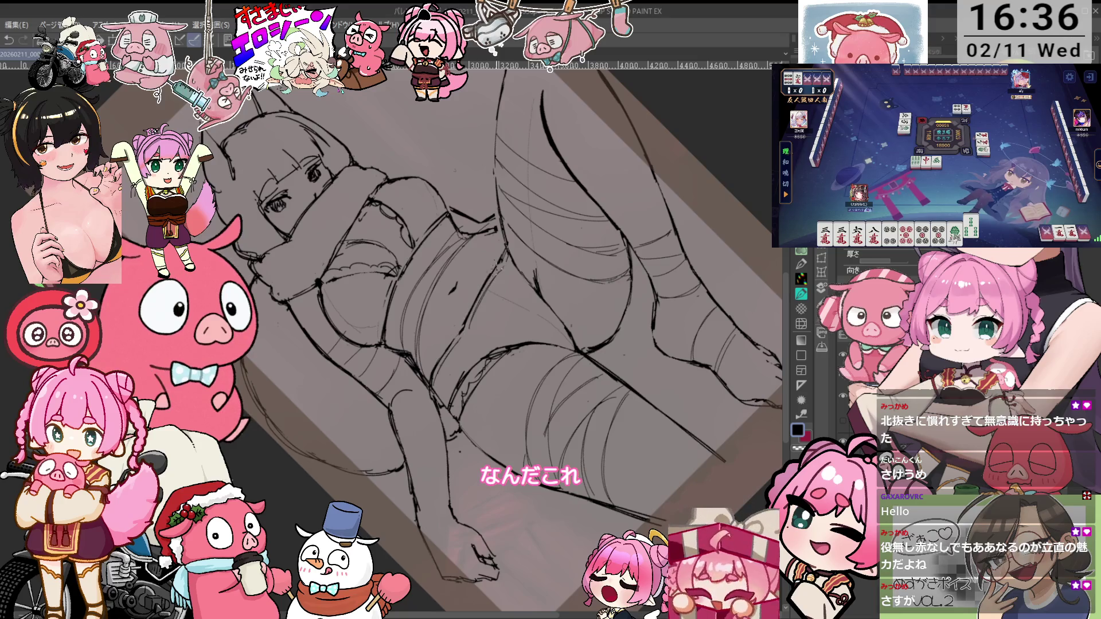
{"action": "scroll", "coordinate": [516, 338], "scroll_direction": "up", "scroll_amount": 3}
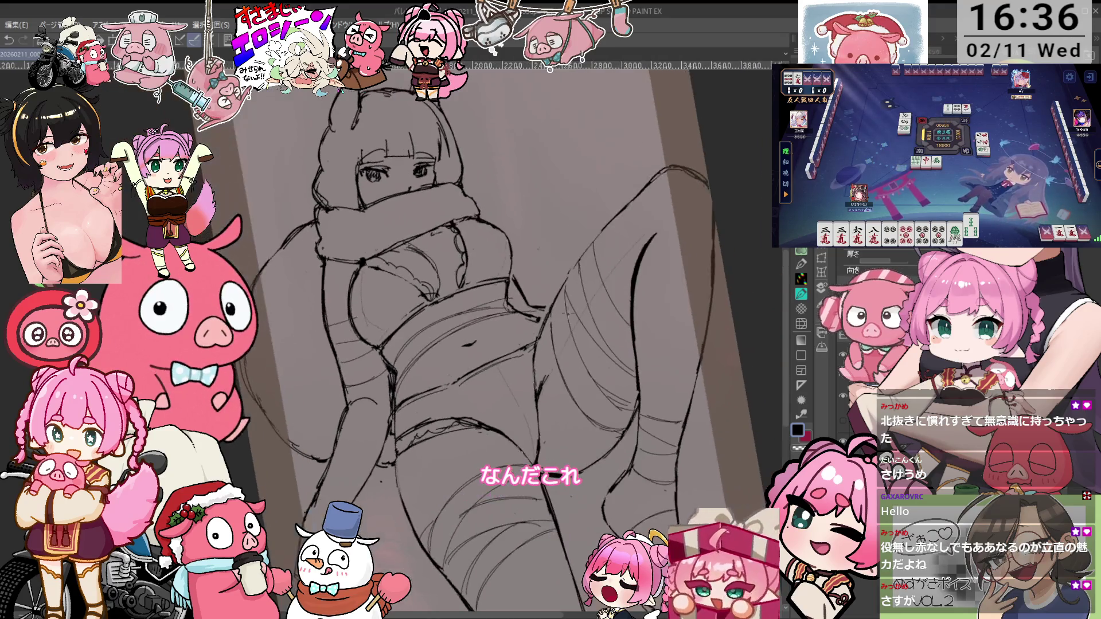
{"action": "scroll", "coordinate": [516, 339], "scroll_direction": "up", "scroll_amount": 1}
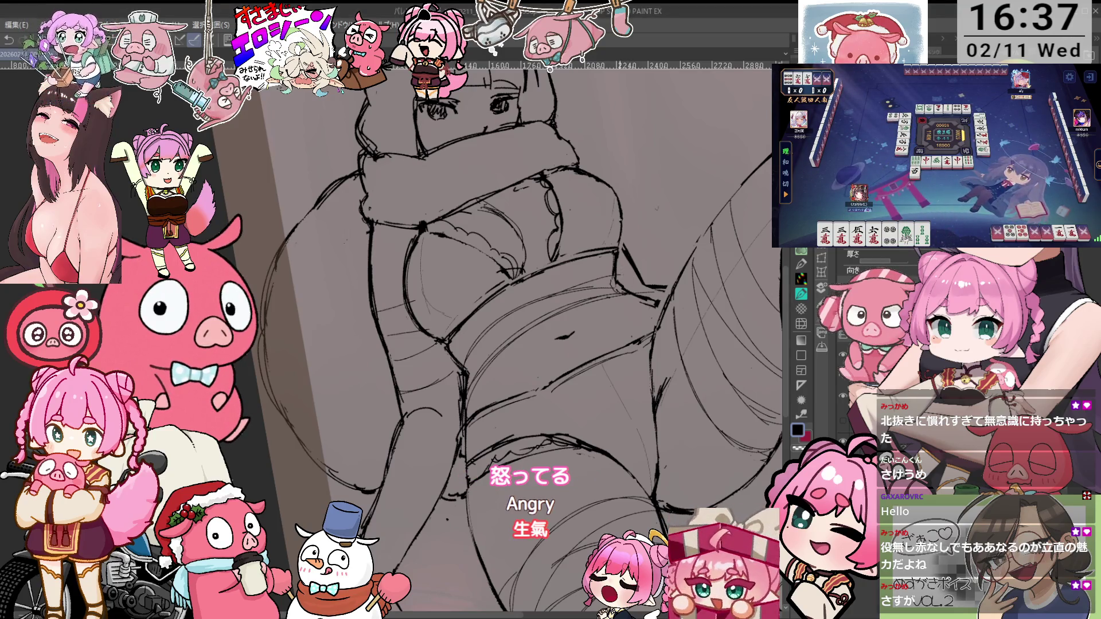
Toggle pen sub-tools and rotate the view while touching up the crop top and belly lines
{"action": "key", "text": "at"}
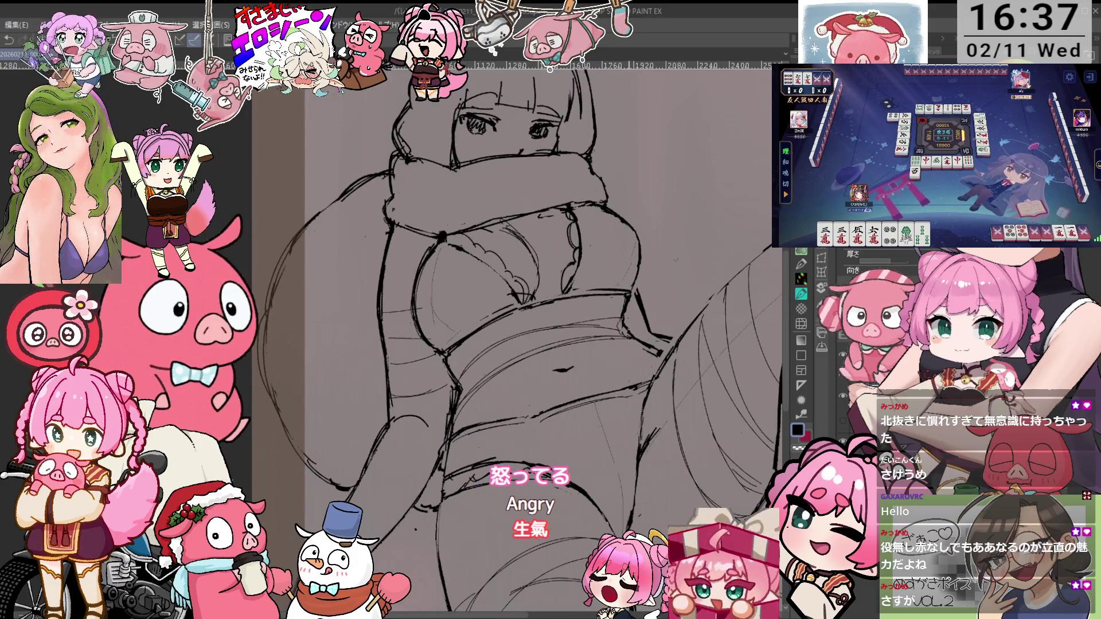
{"action": "key", "text": "p"}
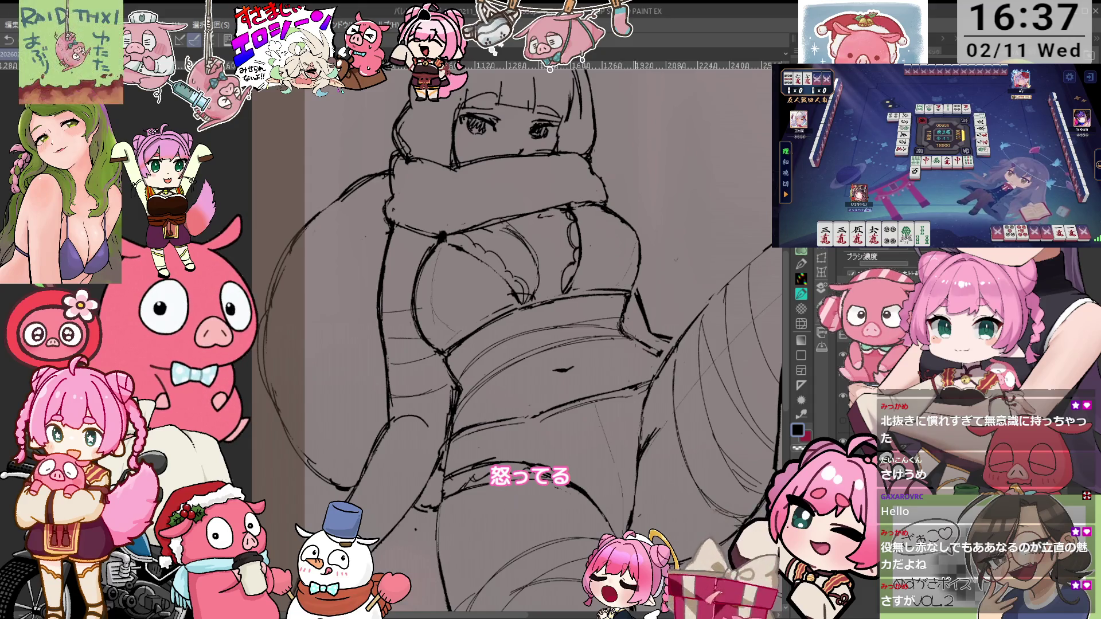
{"action": "key", "text": "minus"}
{"action": "key", "text": "p"}
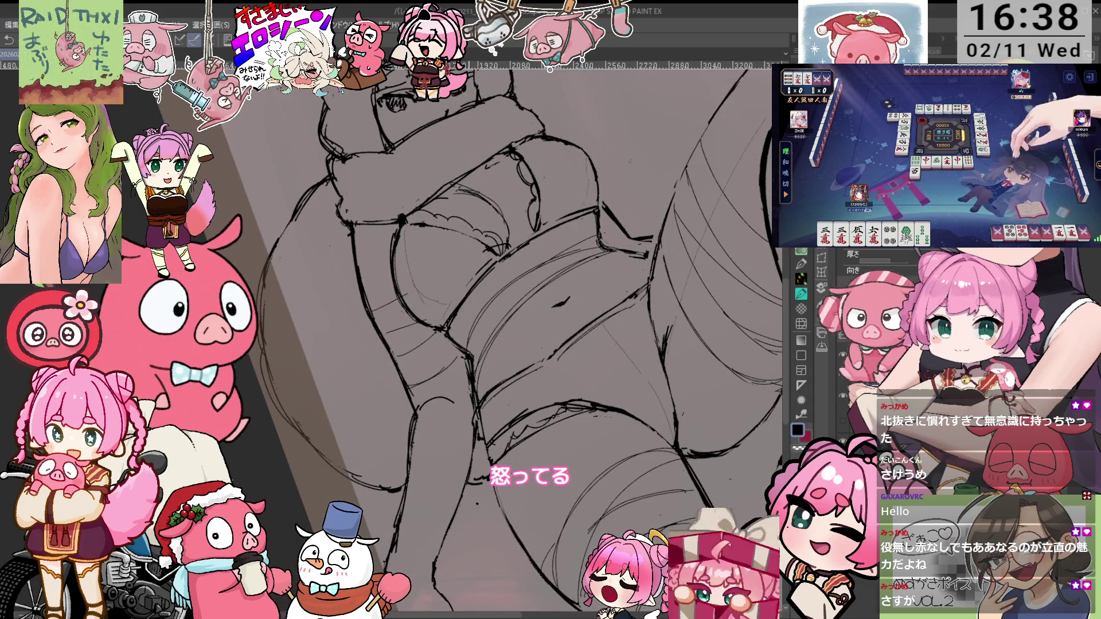
{"action": "key", "text": "e"}
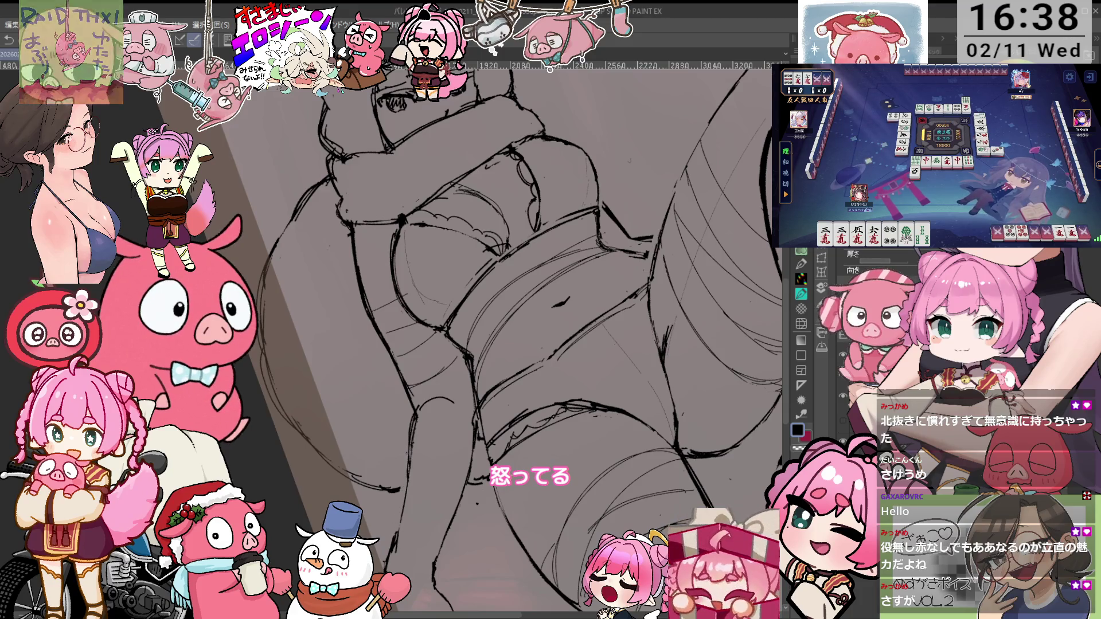
{"action": "key", "text": "ctrl+0"}
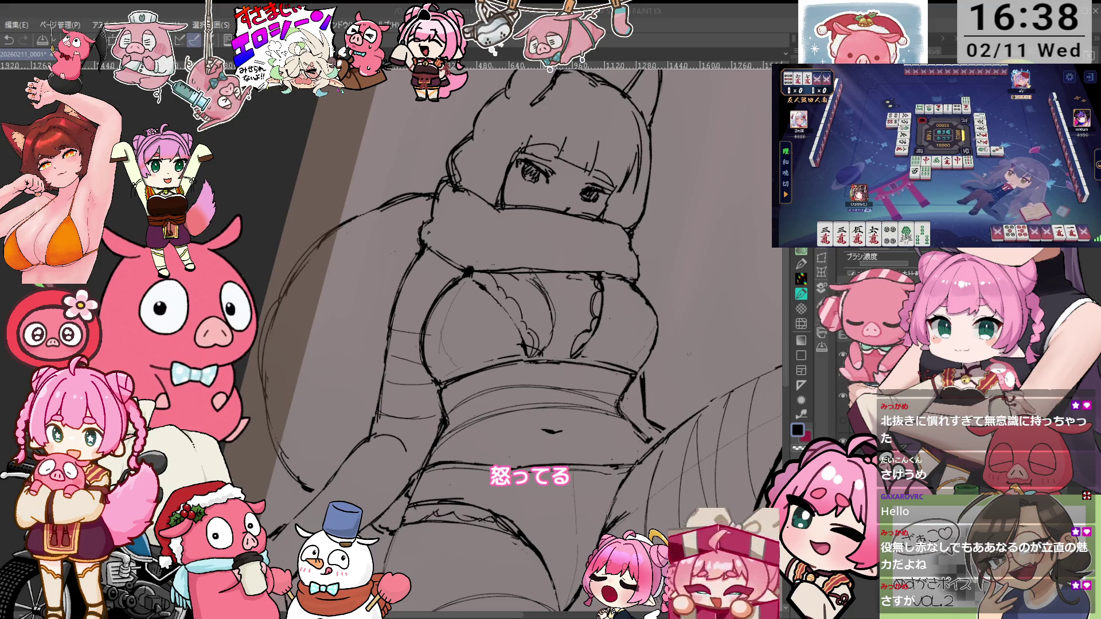
Reset the canvas rotation upright to ink the face, bangs and mouth-covering scarf
{"action": "key", "text": "ctrl+@"}
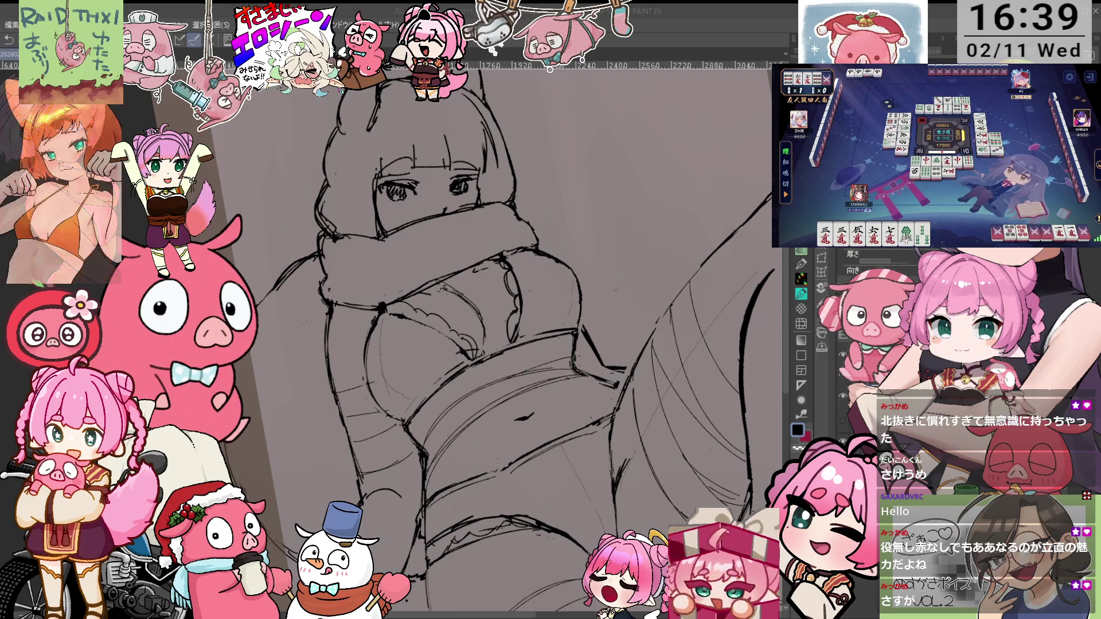
Turn the canvas upright and scroll to the scarf and crop top with another pen sub-tool
{"action": "key", "text": "asciicircum"}
{"action": "key", "text": "asciicircum"}
{"action": "key", "text": "asciicircum"}
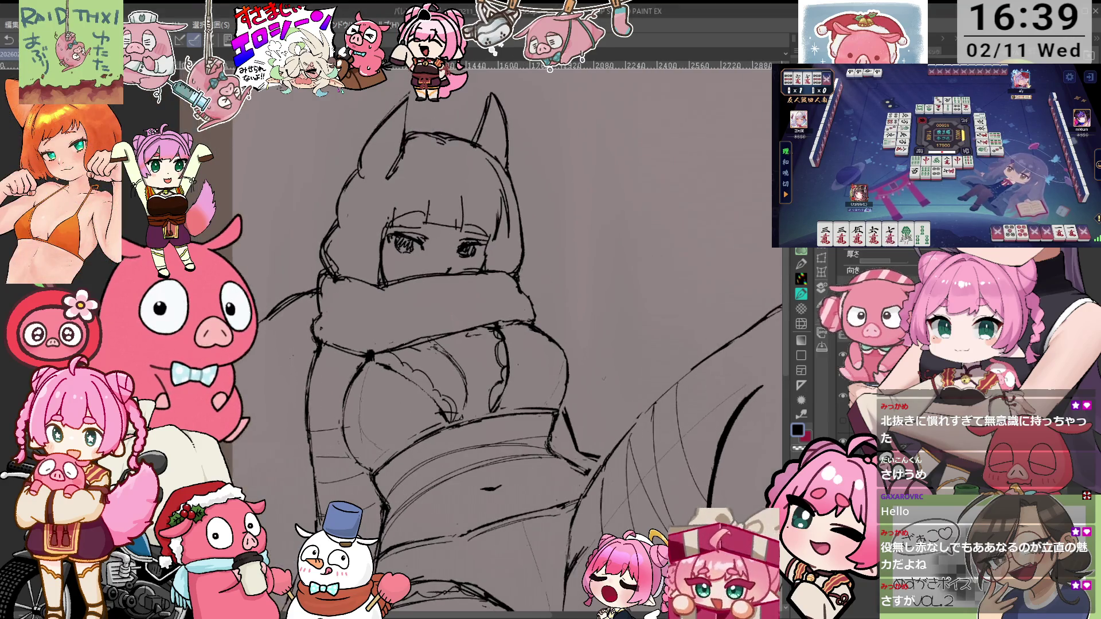
{"action": "scroll", "coordinate": [481, 339], "scroll_direction": "down", "scroll_amount": 2}
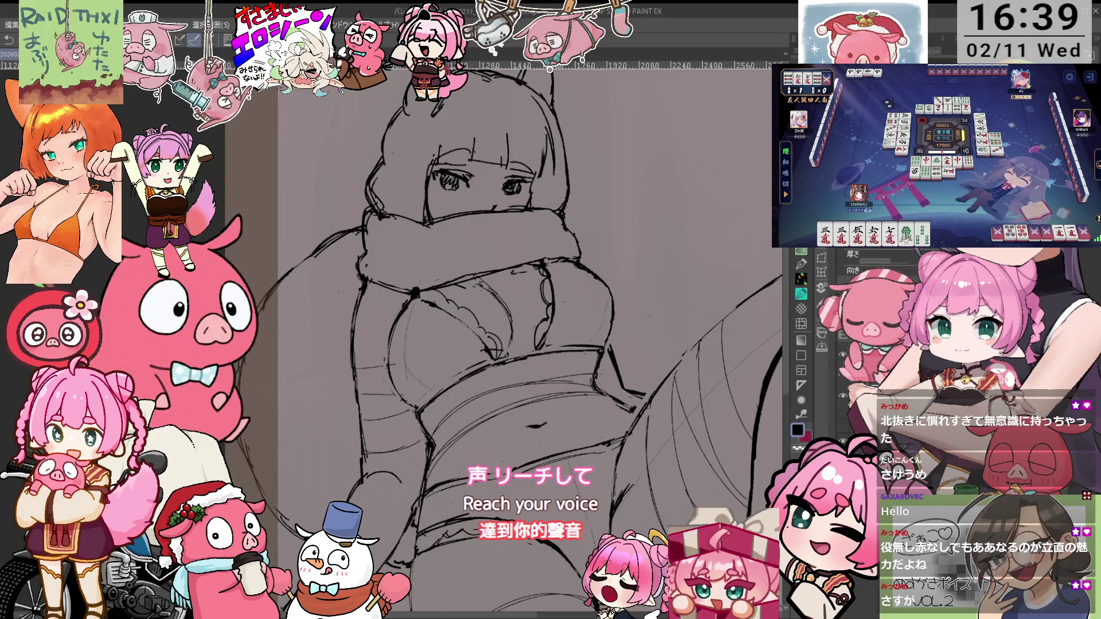
{"action": "scroll", "coordinate": [514, 339], "scroll_direction": "left", "scroll_amount": 2}
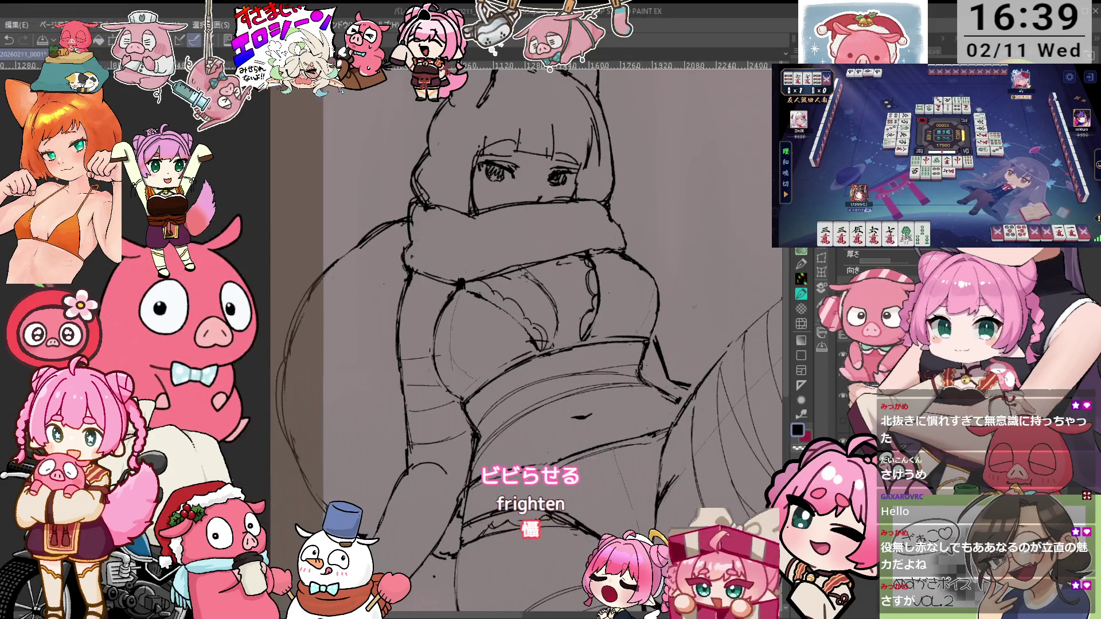
{"action": "key", "text": "e"}
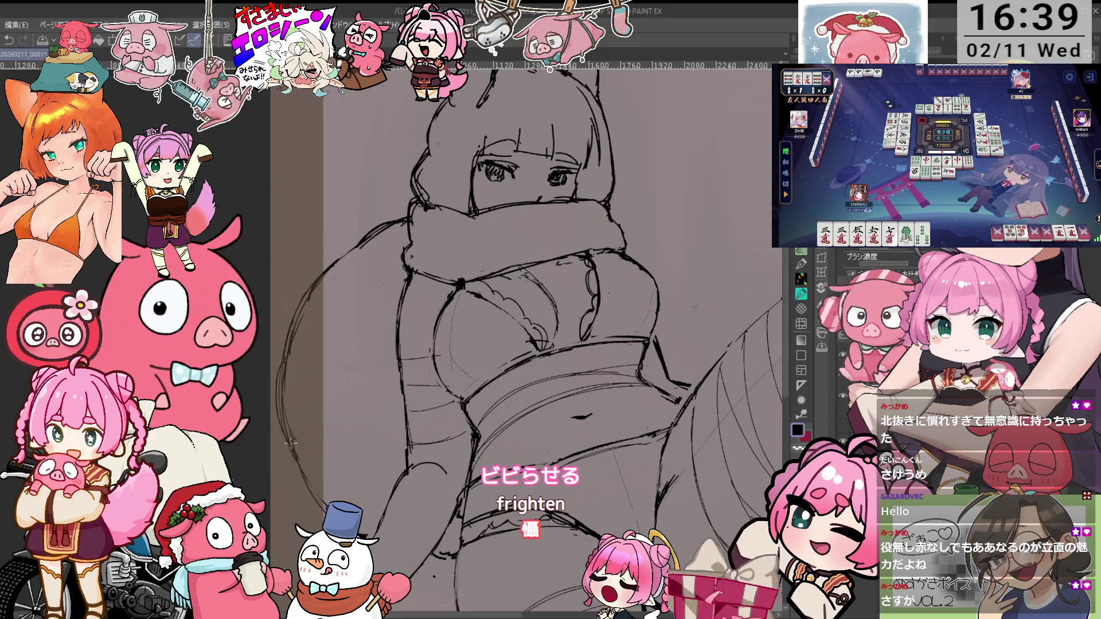
{"action": "scroll", "coordinate": [528, 338], "scroll_direction": "down", "scroll_amount": 2}
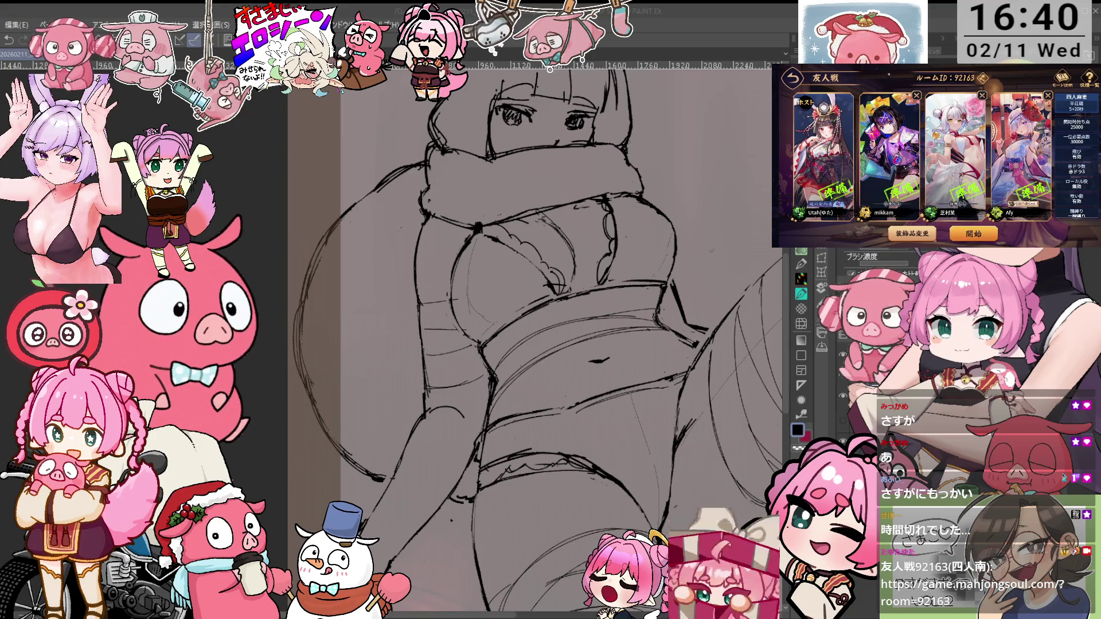
Rotate the canvas sideways and back upright to ink the torso, shorts and inner thighs
{"action": "left_click", "coordinate": [964, 231]}
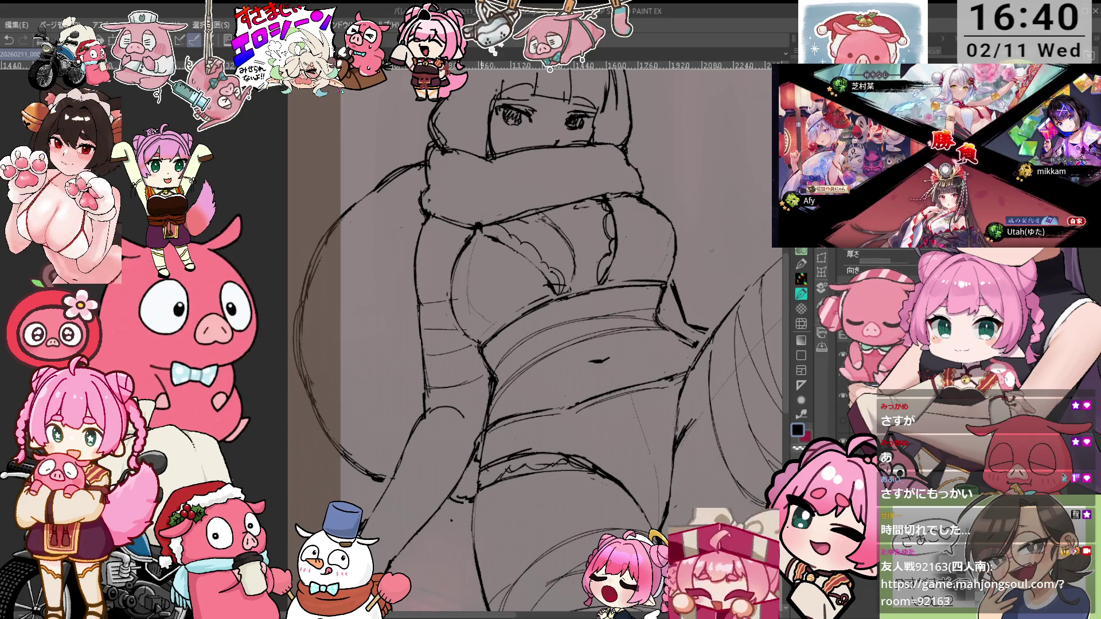
{"action": "mouse_move", "coordinate": [601, 241]}
{"action": "left_mouse_down"}
{"action": "mouse_move", "coordinate": [647, 308]}
{"action": "mouse_move", "coordinate": [647, 369]}
{"action": "mouse_move", "coordinate": [629, 406]}
{"action": "left_mouse_up"}
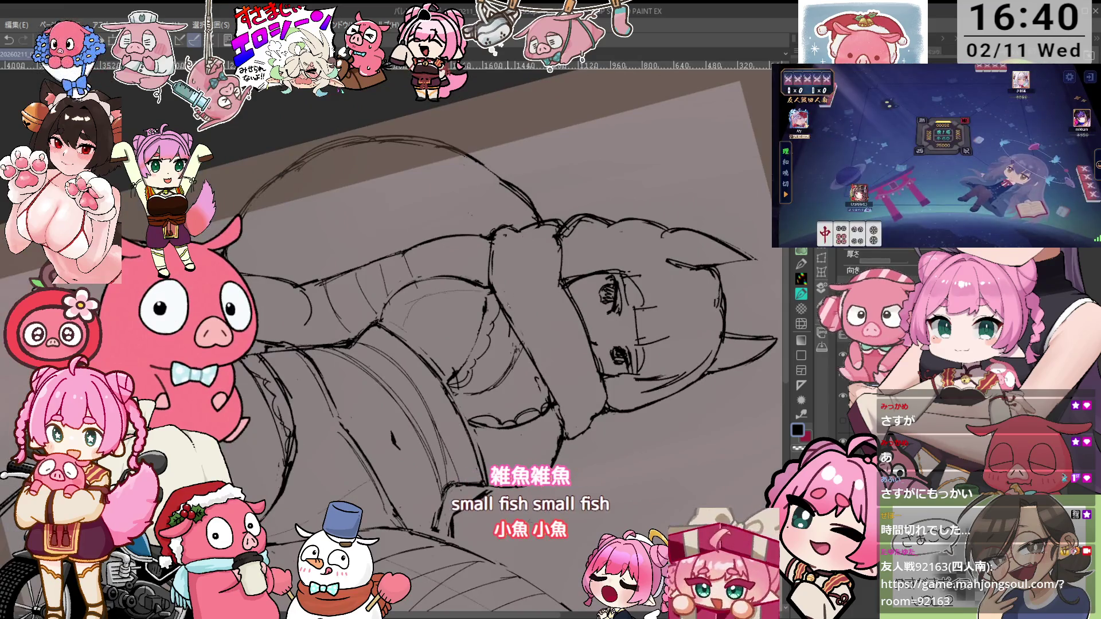
{"action": "key", "text": "ctrl+at"}
{"action": "key", "text": "minus"}
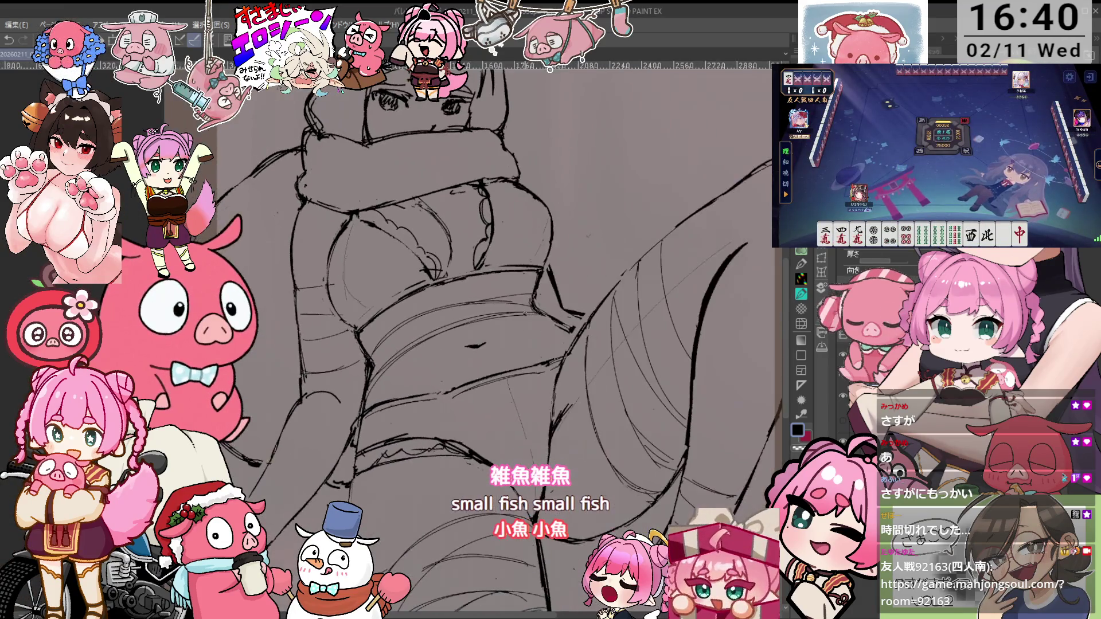
{"action": "key", "text": "asciicircum"}
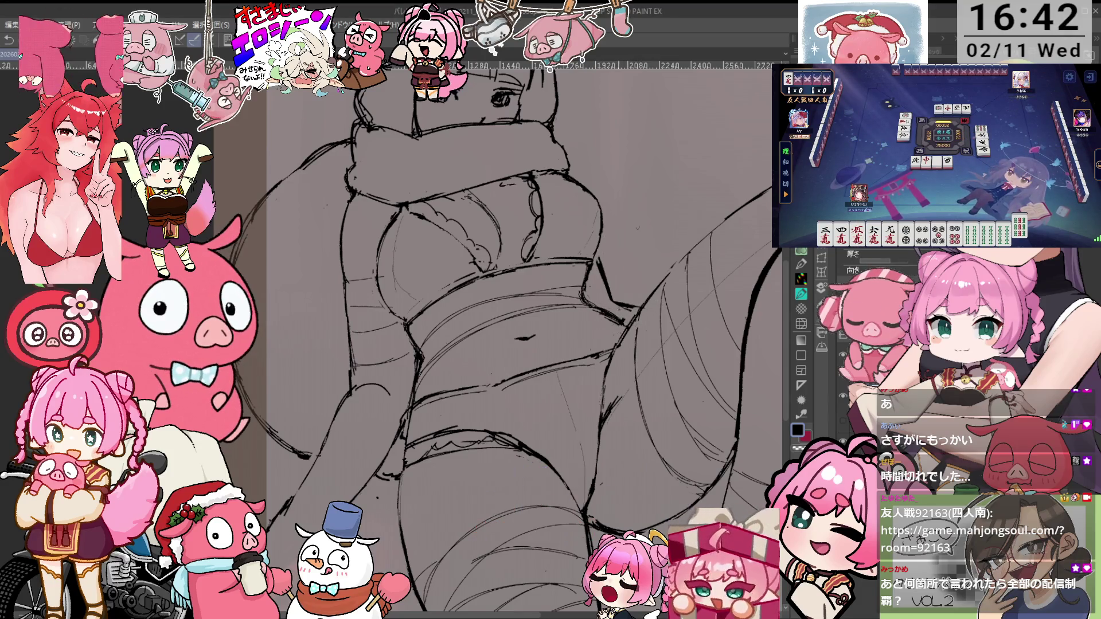
{"action": "key", "text": "asciicircum"}
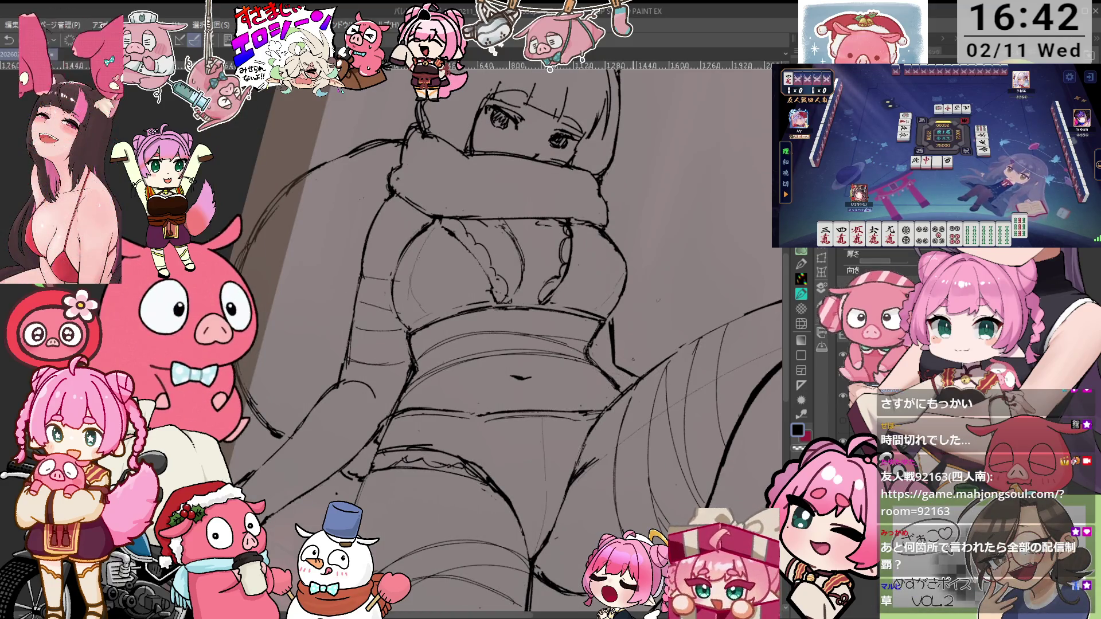
{"action": "key", "text": "asciicircum"}
{"action": "key", "text": "p"}
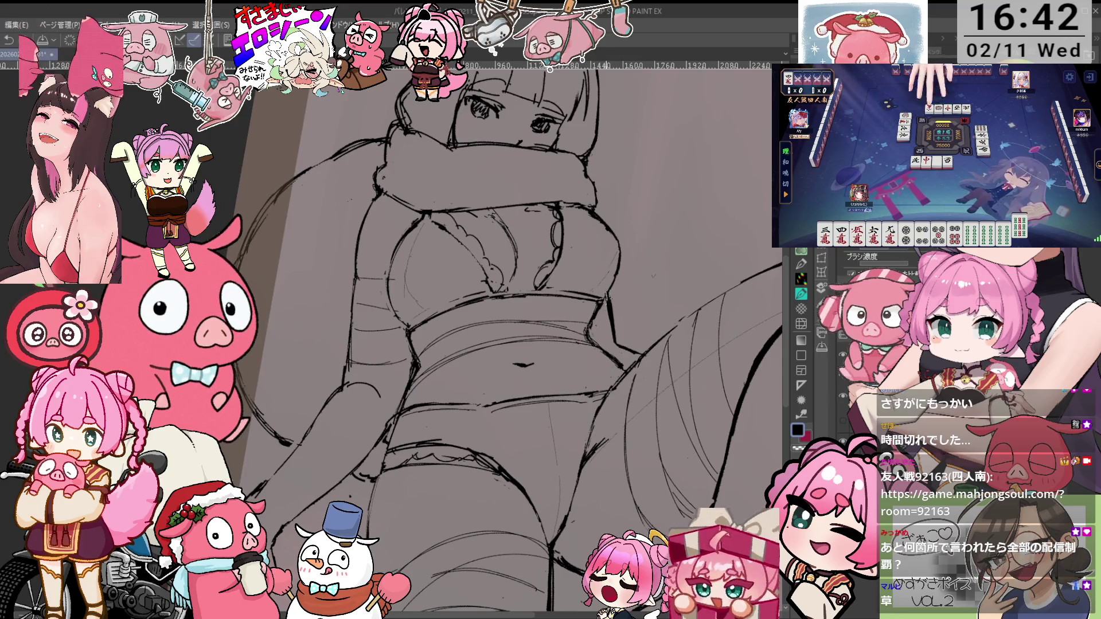
{"action": "key", "text": "e"}
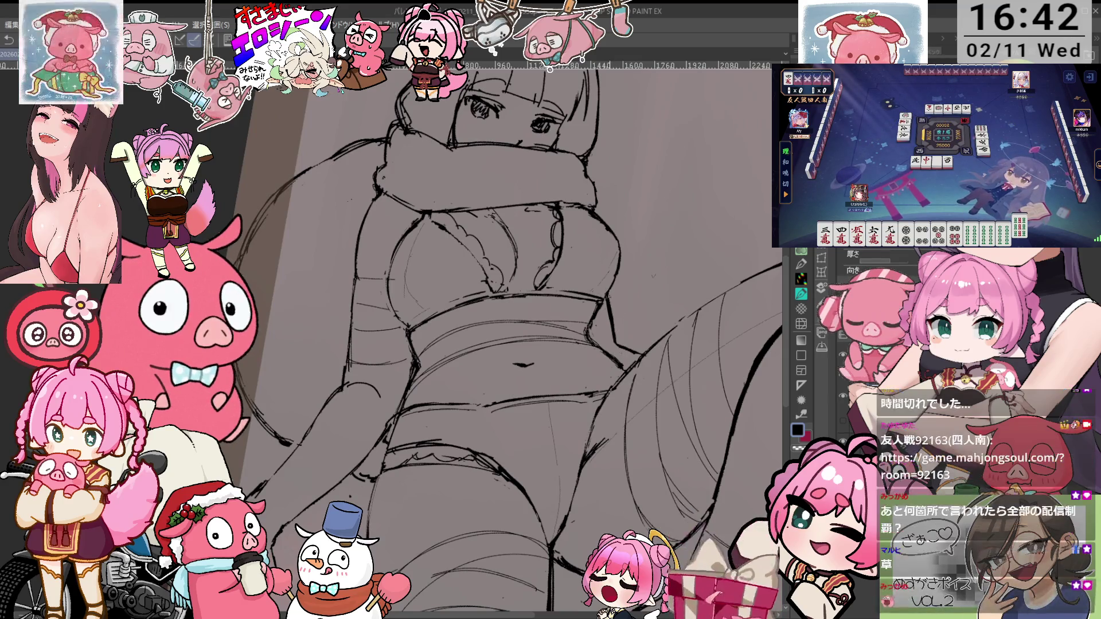
{"action": "key", "text": "asciicircum"}
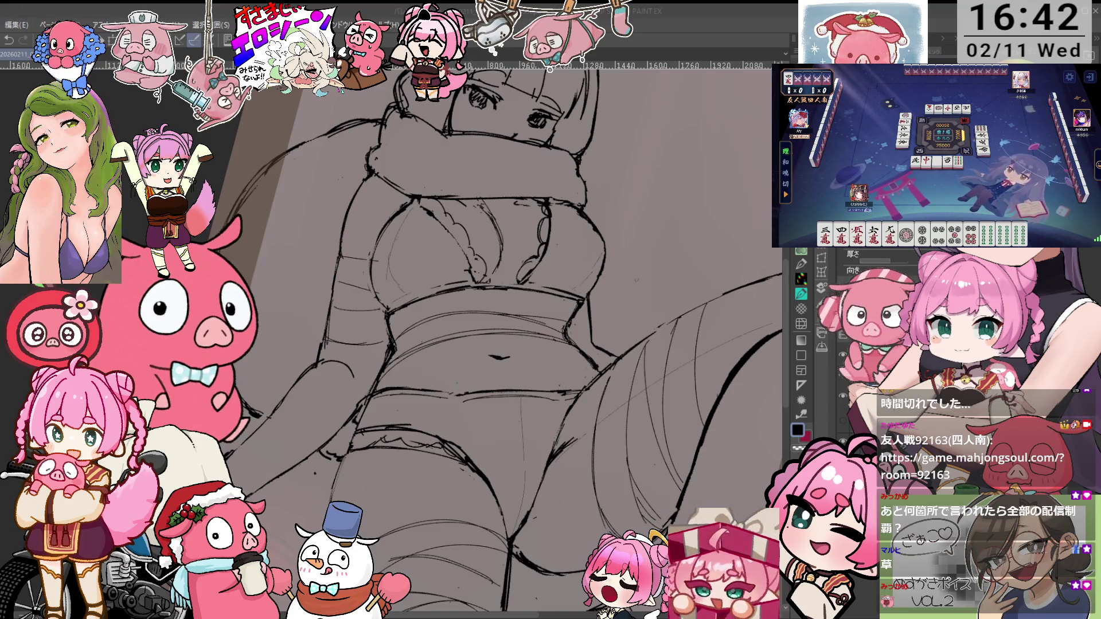
{"action": "key", "text": "minus"}
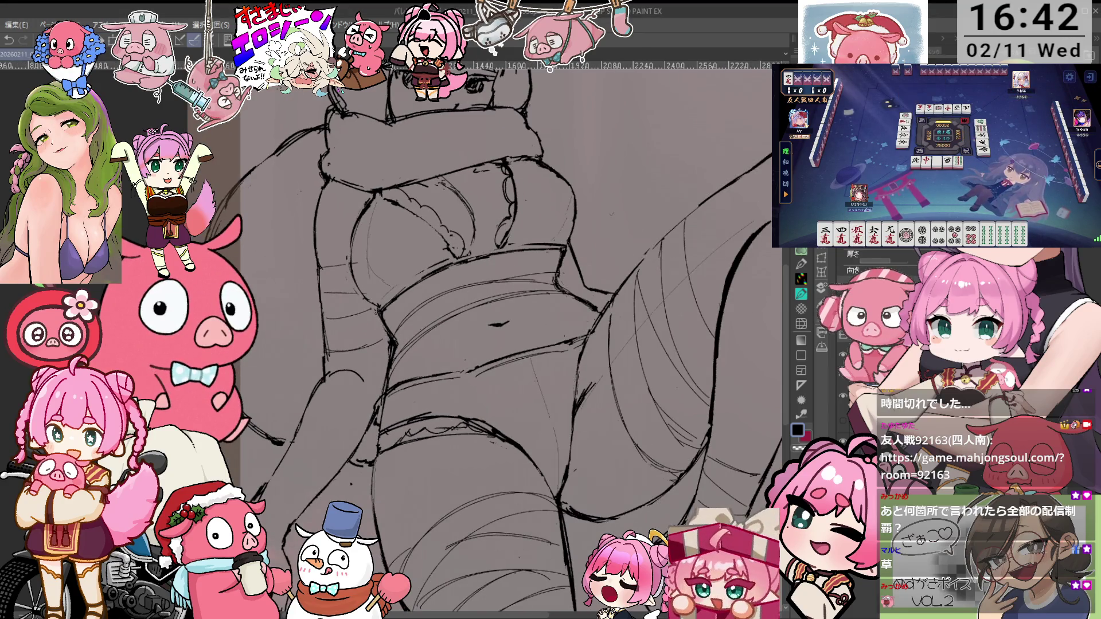
{"action": "key", "text": "minus"}
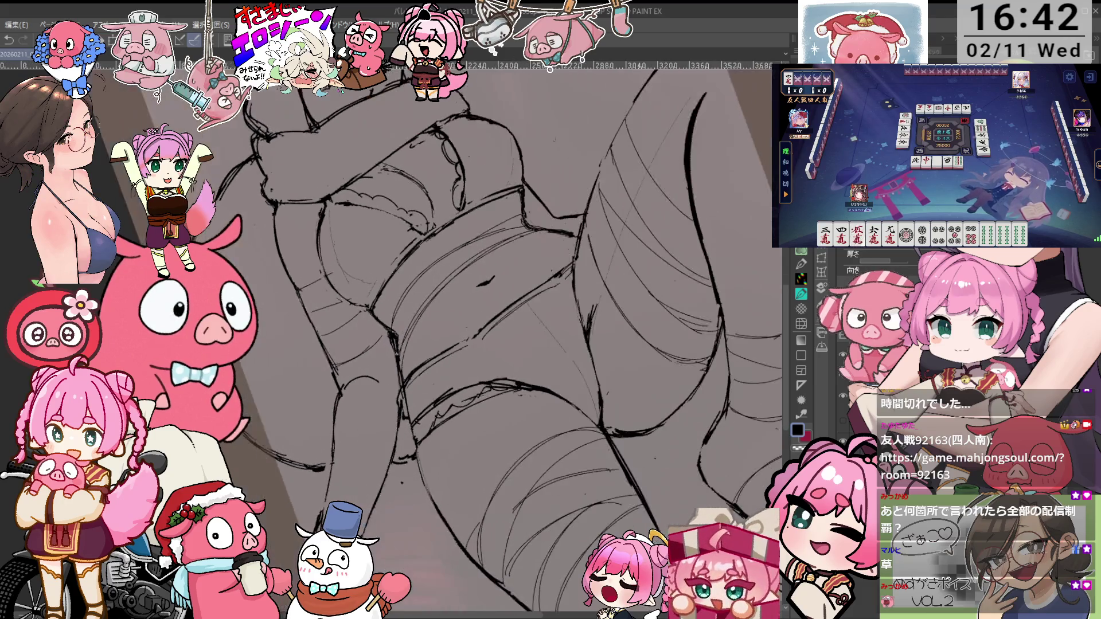
{"action": "scroll", "coordinate": [878, 264], "scroll_direction": "down", "scroll_amount": 2}
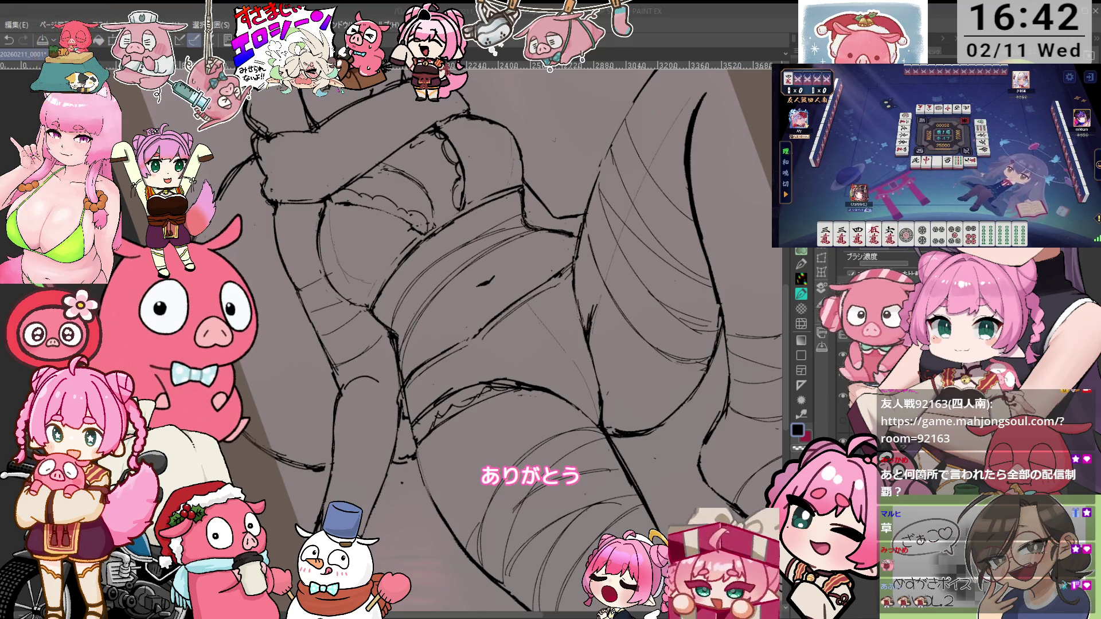
{"action": "key", "text": "minus"}
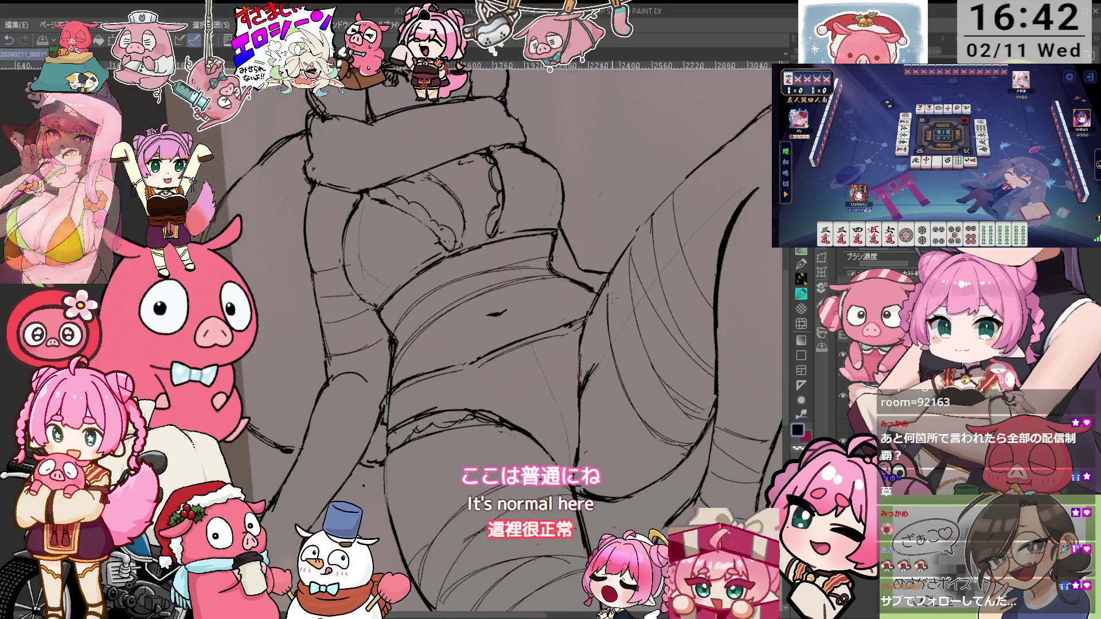
{"action": "key", "text": "minus"}
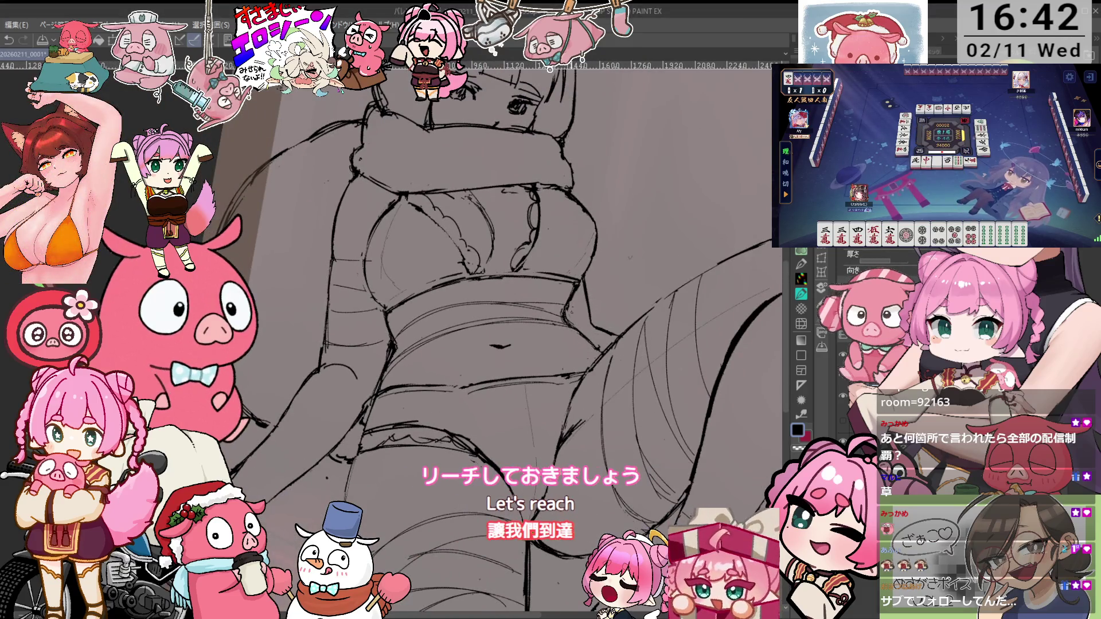
{"action": "key", "text": "minus"}
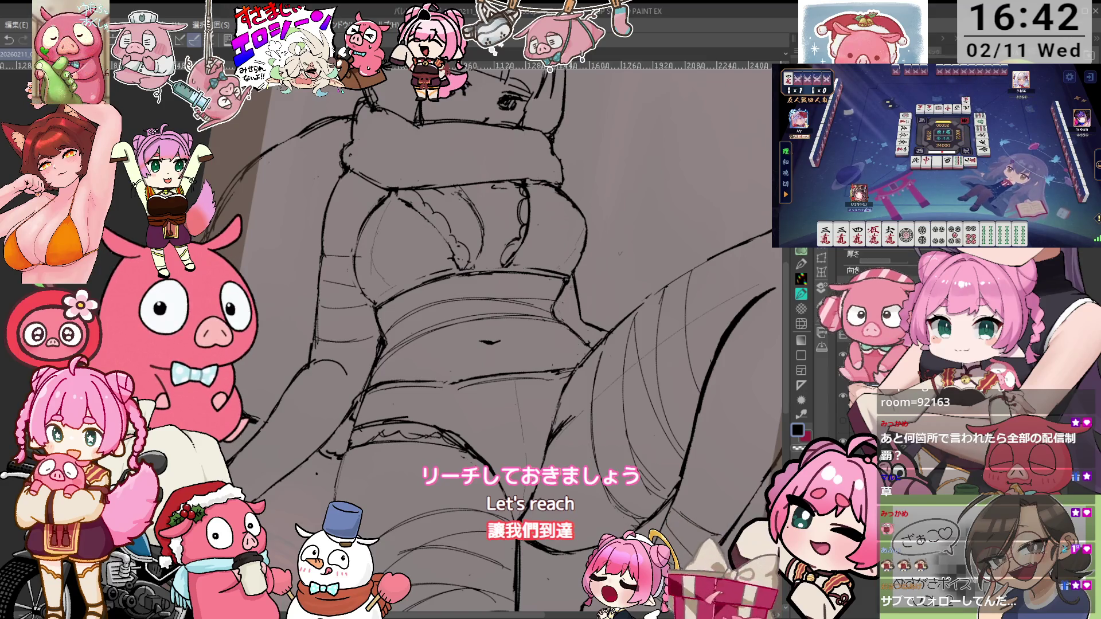
{"action": "key", "text": "minus"}
{"action": "key", "text": "minus"}
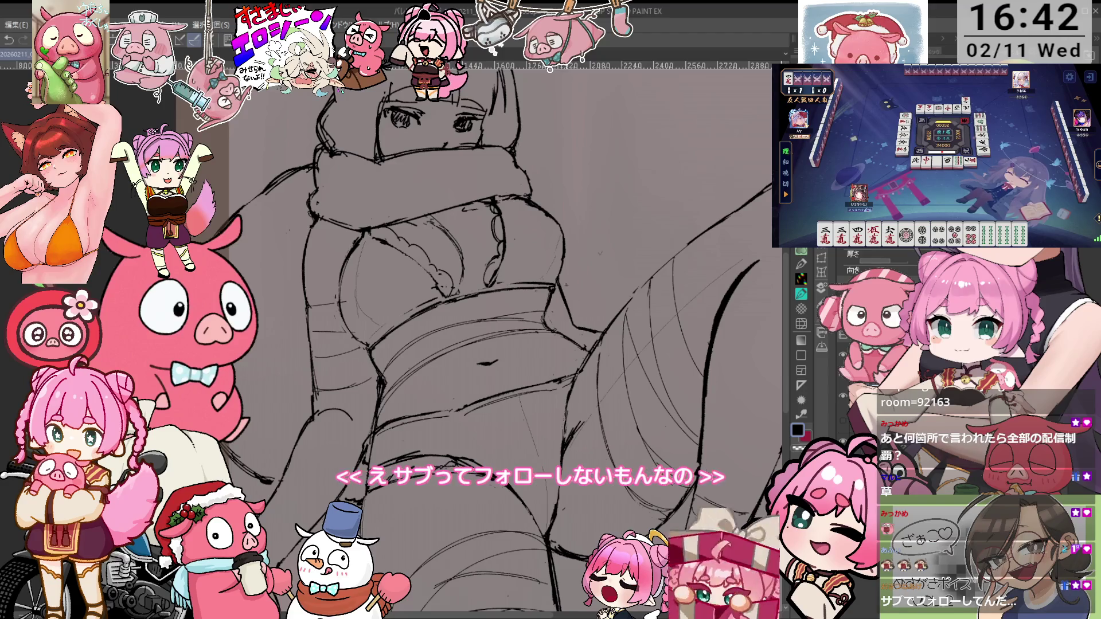
{"action": "scroll", "coordinate": [872, 264], "scroll_direction": "up", "scroll_amount": 2}
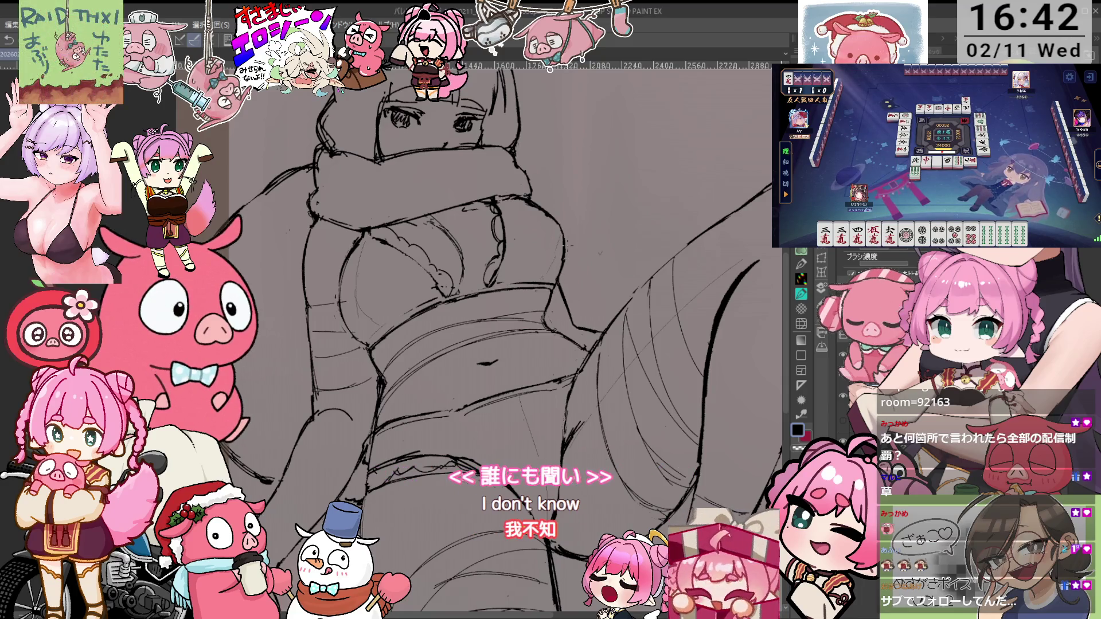
{"action": "key", "text": "asciicircum"}
{"action": "scroll", "coordinate": [872, 264], "scroll_direction": "down", "scroll_amount": 2}
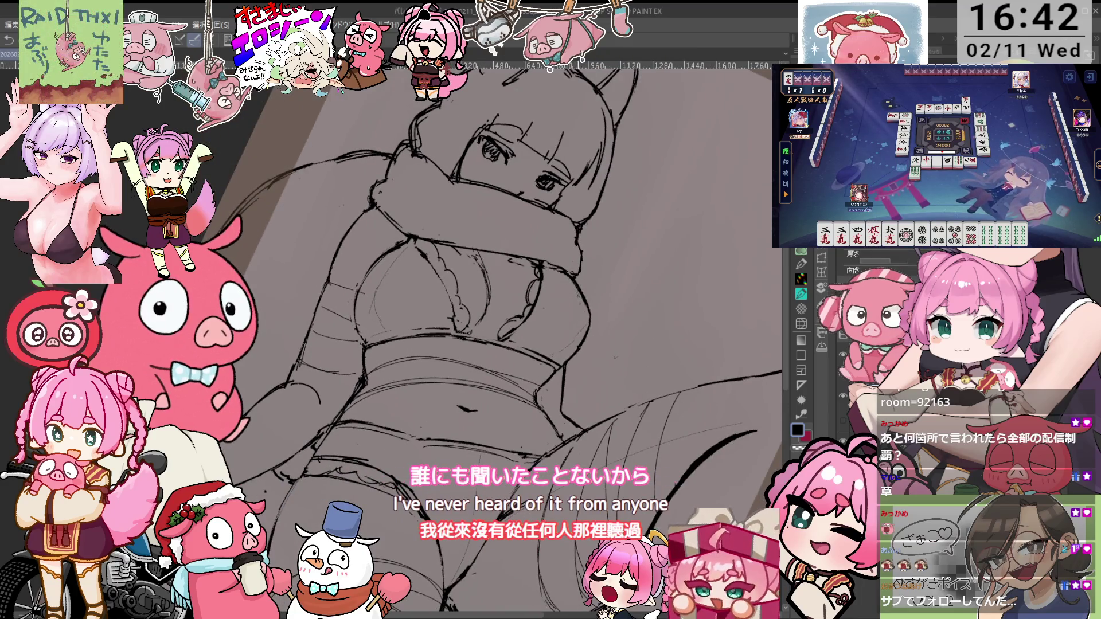
{"action": "key", "text": "minus"}
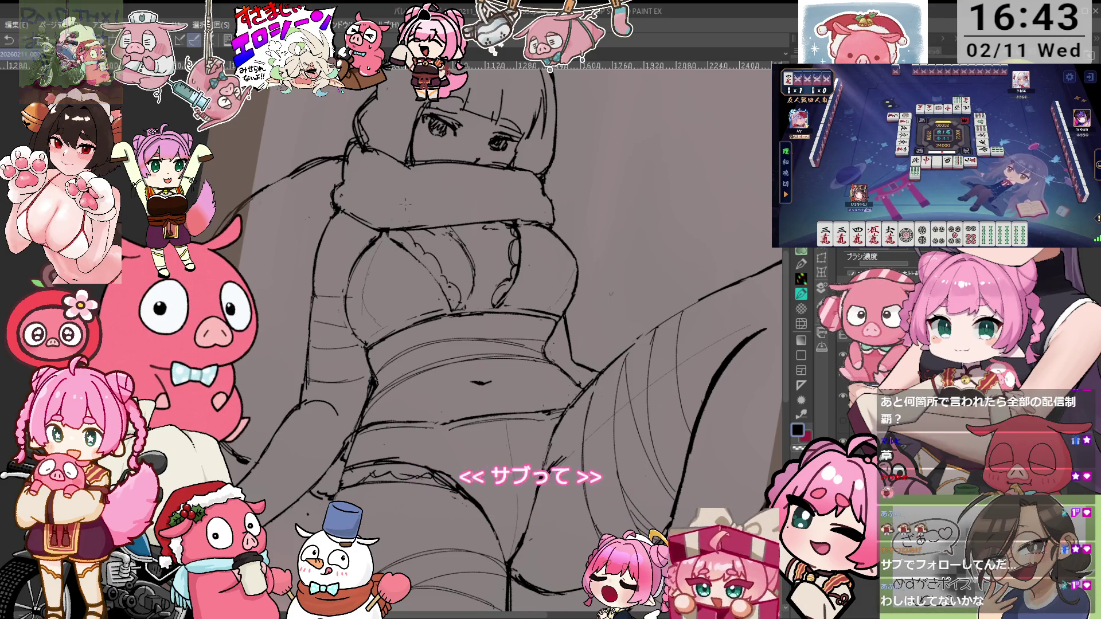
{"action": "key", "text": "minus"}
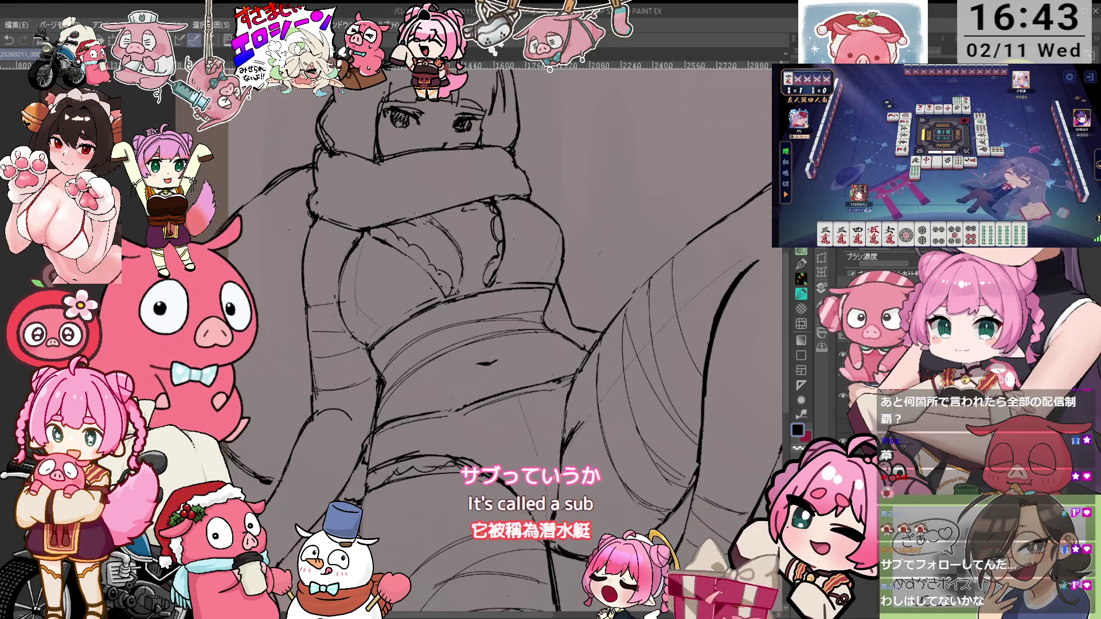
{"action": "key", "text": "asciicircum"}
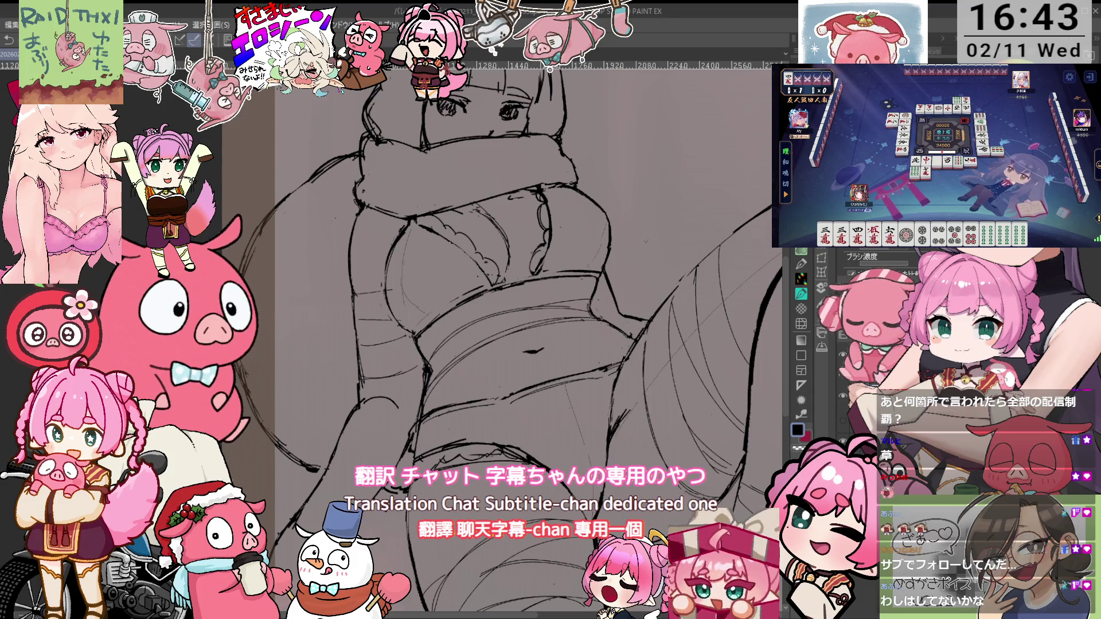
{"action": "scroll", "coordinate": [861, 264], "scroll_direction": "down", "scroll_amount": 2}
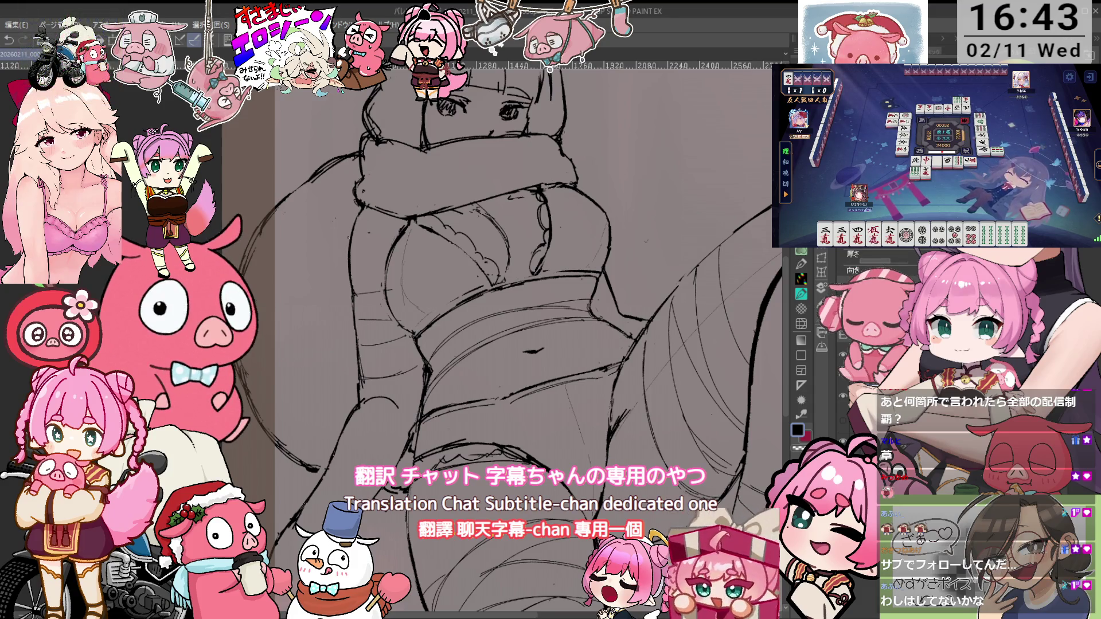
{"action": "scroll", "coordinate": [860, 264], "scroll_direction": "up", "scroll_amount": 2}
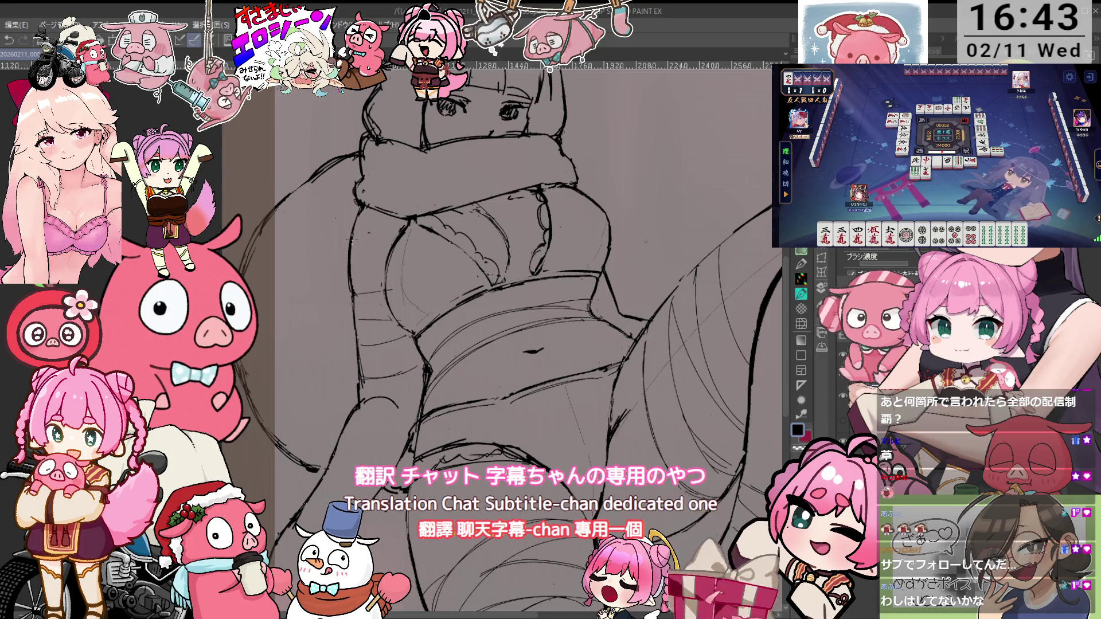
{"action": "key", "text": "minus"}
{"action": "key", "text": "minus"}
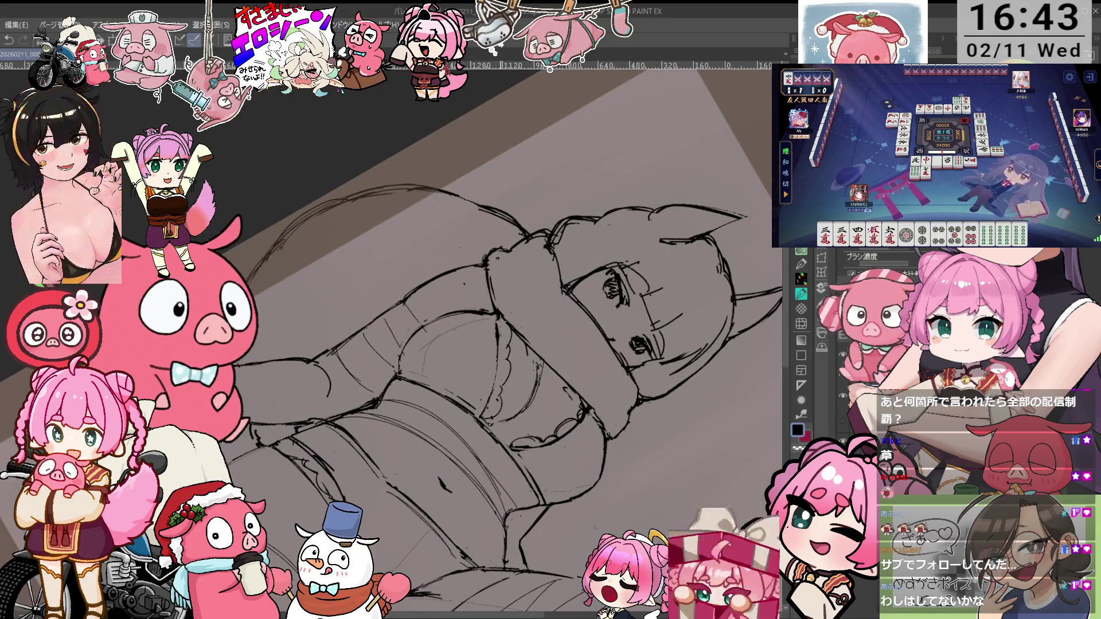
{"action": "key", "text": "minus"}
{"action": "key", "text": "minus"}
{"action": "key", "text": "minus"}
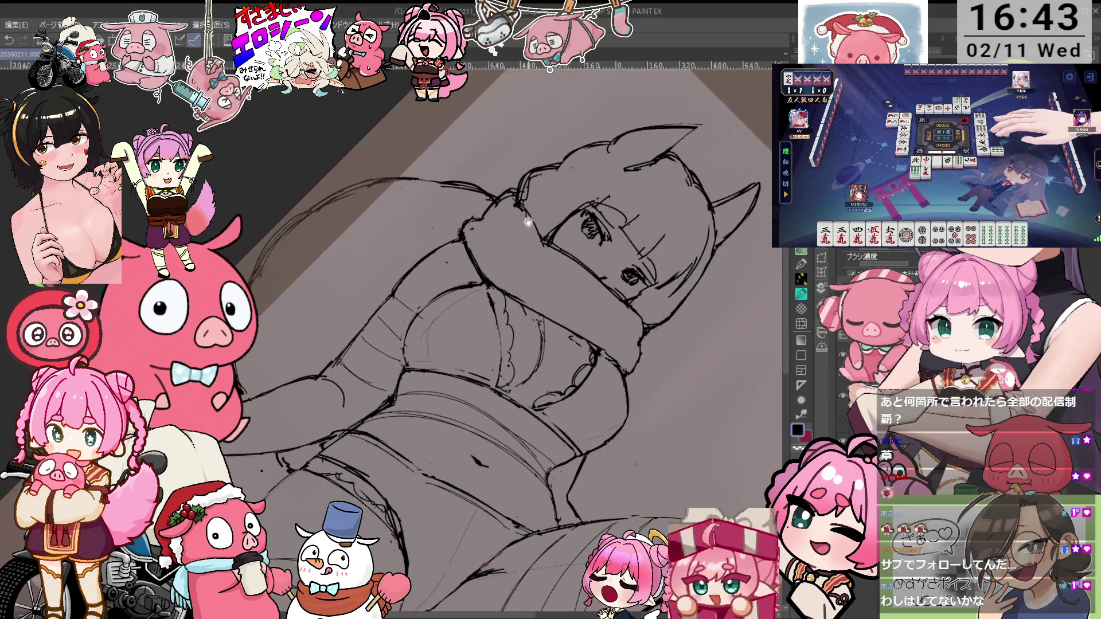
{"action": "key", "text": "minus"}
{"action": "key", "text": "minus"}
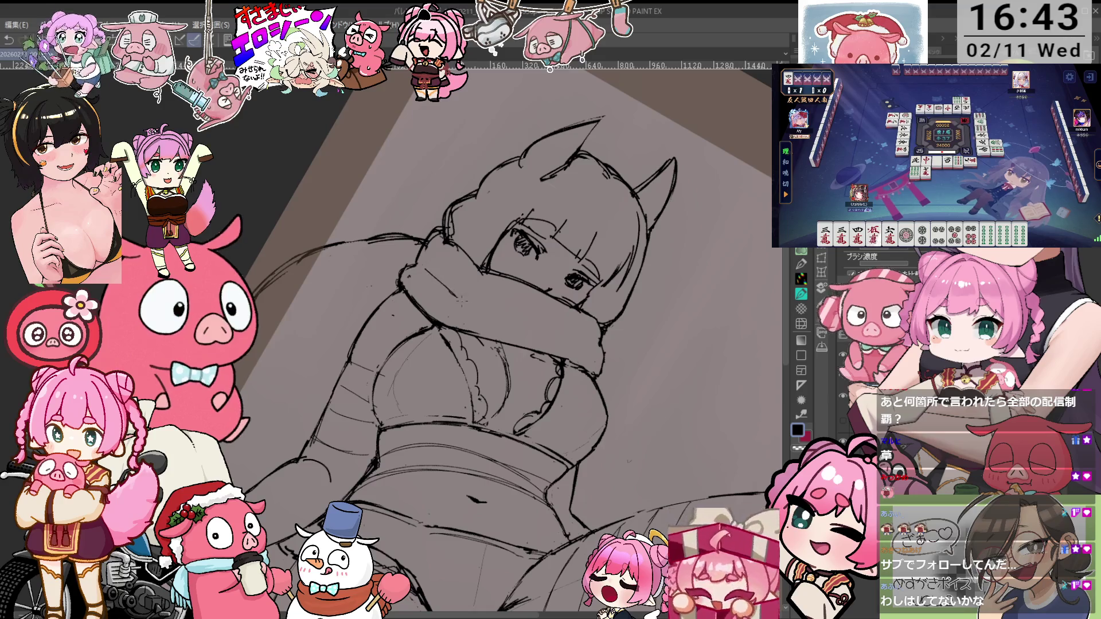
{"action": "key", "text": "minus"}
{"action": "left_click_drag", "start_coordinate": [590, 255], "coordinate": [567, 205]}
{"action": "key", "text": "minus"}
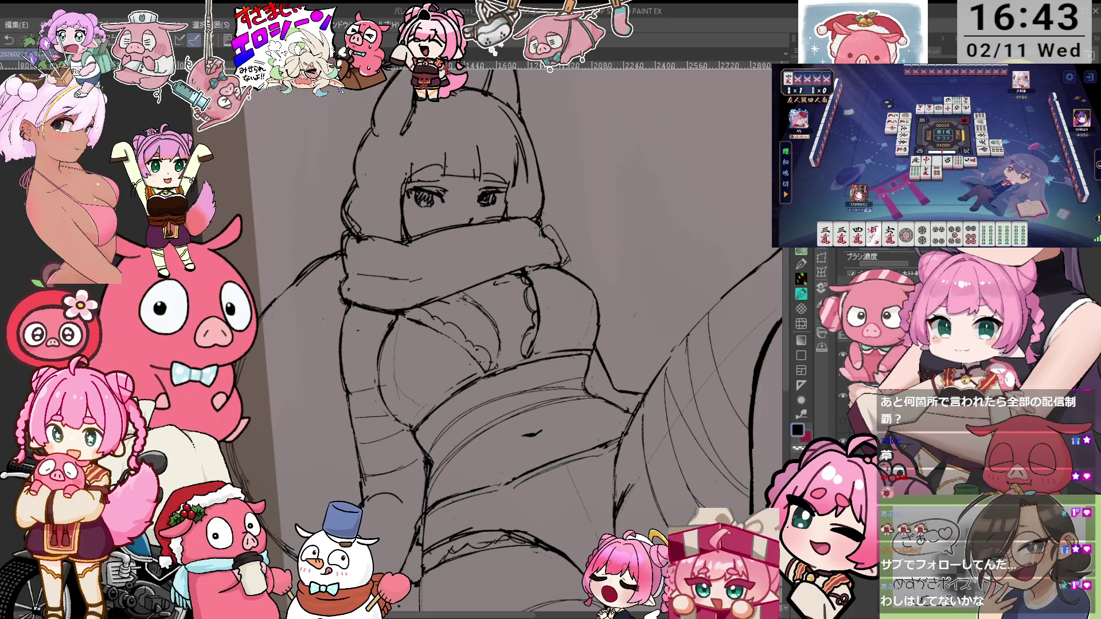
{"action": "scroll", "coordinate": [878, 270], "scroll_direction": "down", "scroll_amount": 3}
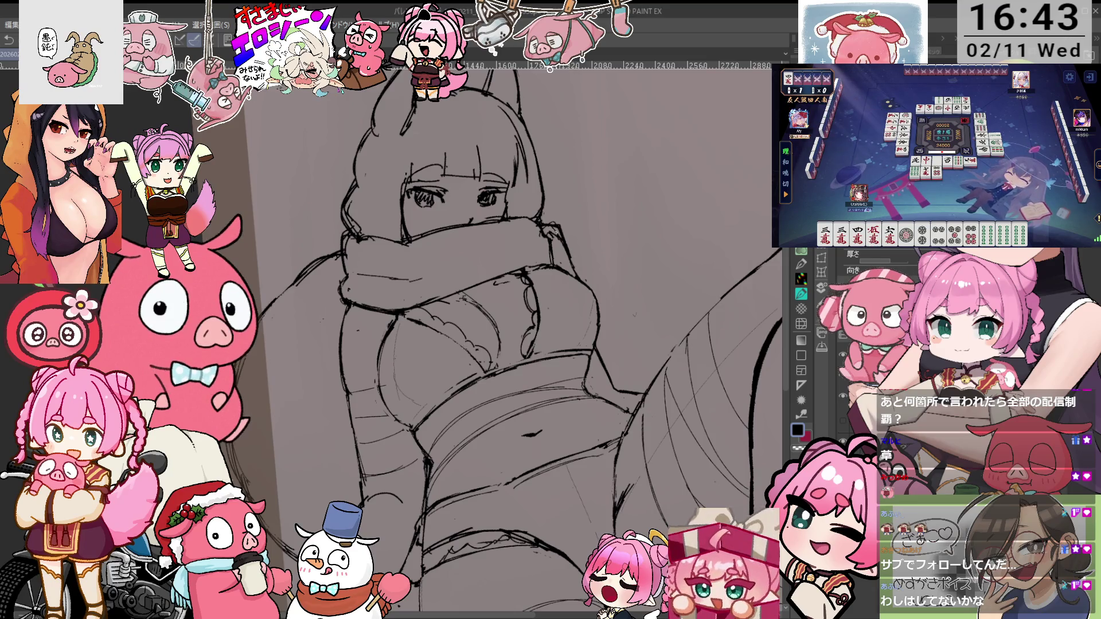
{"action": "mouse_move", "coordinate": [573, 344]}
{"action": "left_mouse_down"}
{"action": "mouse_move", "coordinate": [516, 275]}
{"action": "mouse_move", "coordinate": [454, 275]}
{"action": "left_mouse_up"}
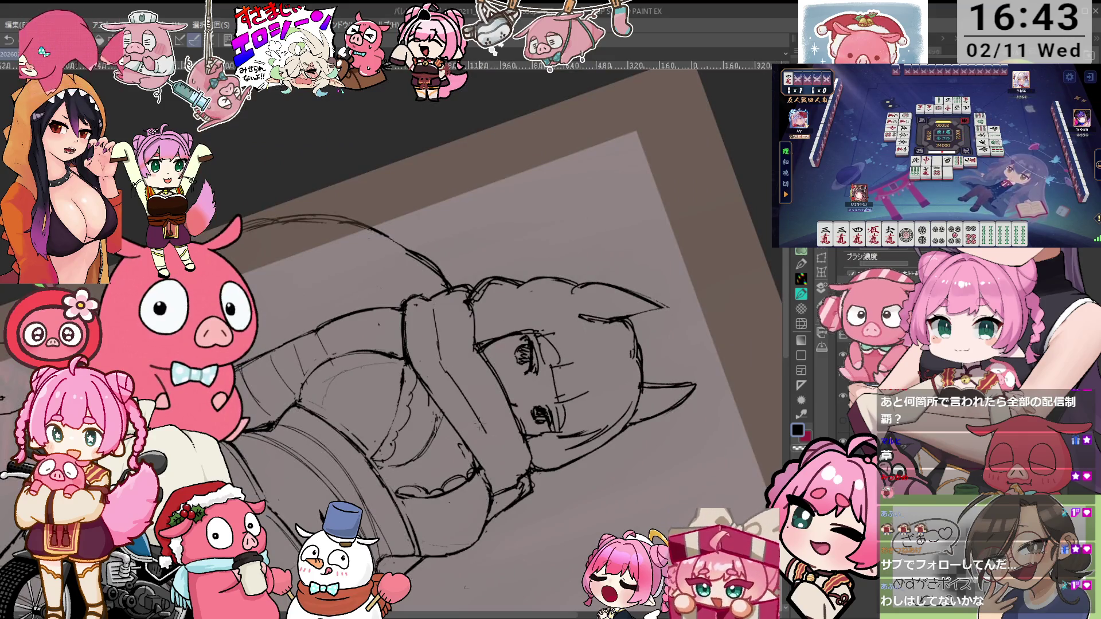
{"action": "left_click_drag", "start_coordinate": [516, 287], "coordinate": [579, 367]}
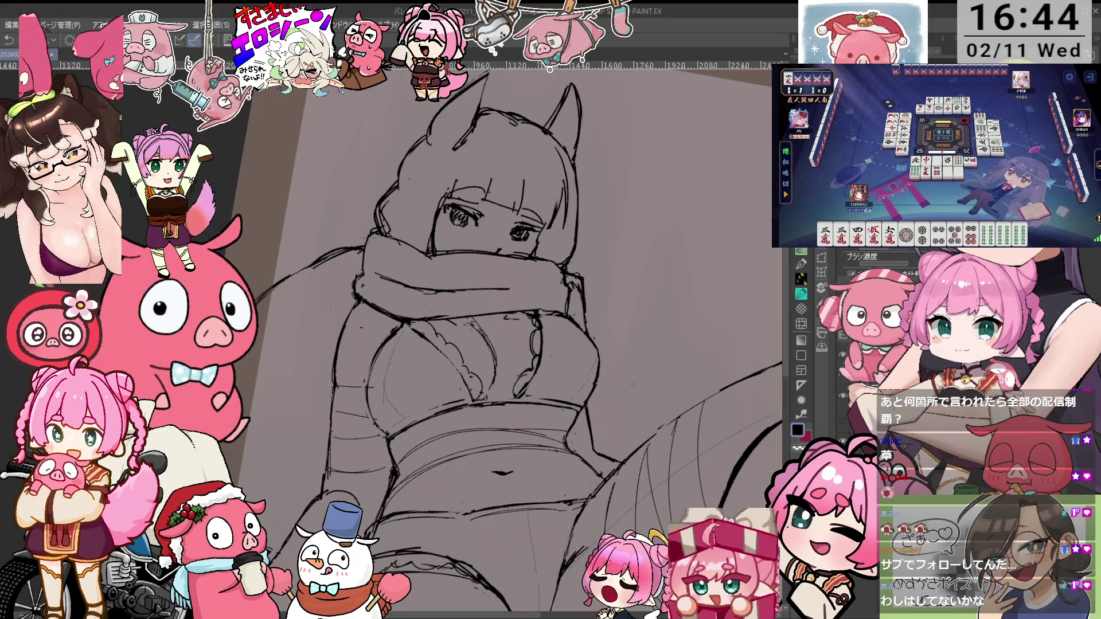
{"action": "key", "text": "asciicircum"}
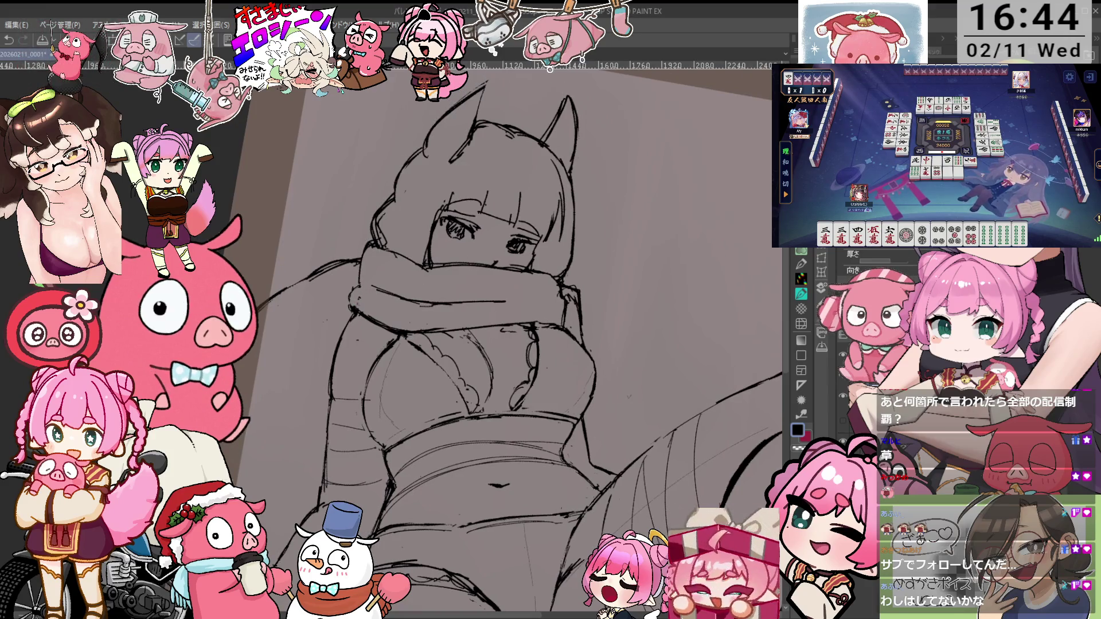
{"action": "scroll", "coordinate": [878, 263], "scroll_direction": "down", "scroll_amount": 2}
{"action": "scroll", "coordinate": [878, 263], "scroll_direction": "up", "scroll_amount": 2}
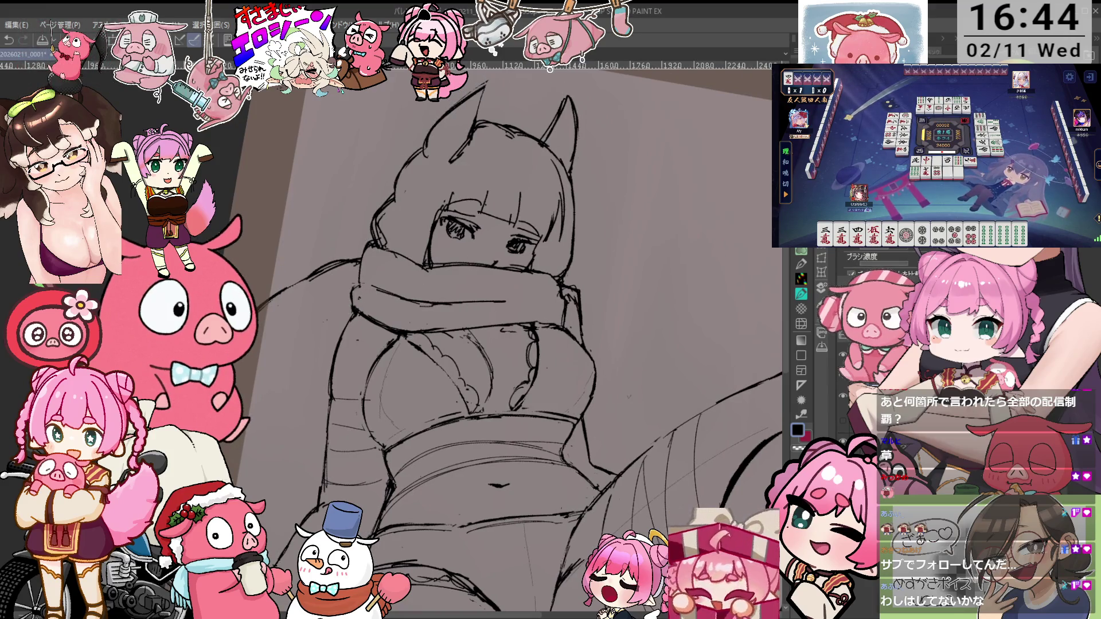
{"action": "key", "text": "minus"}
{"action": "key", "text": "minus"}
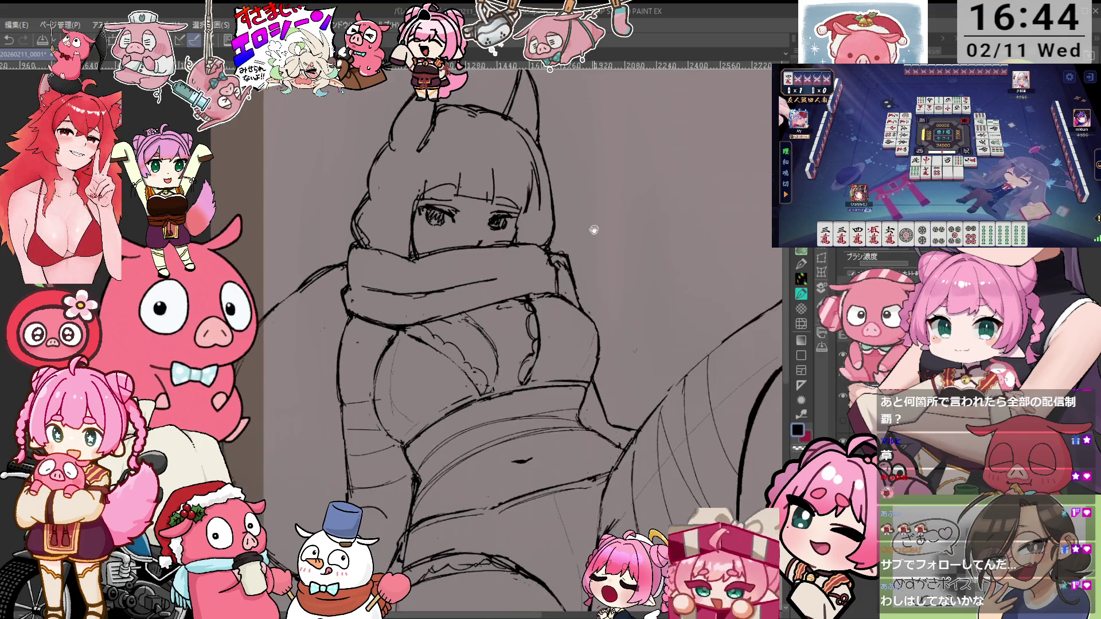
{"action": "key", "text": "asciicircum"}
{"action": "key", "text": "asciicircum"}
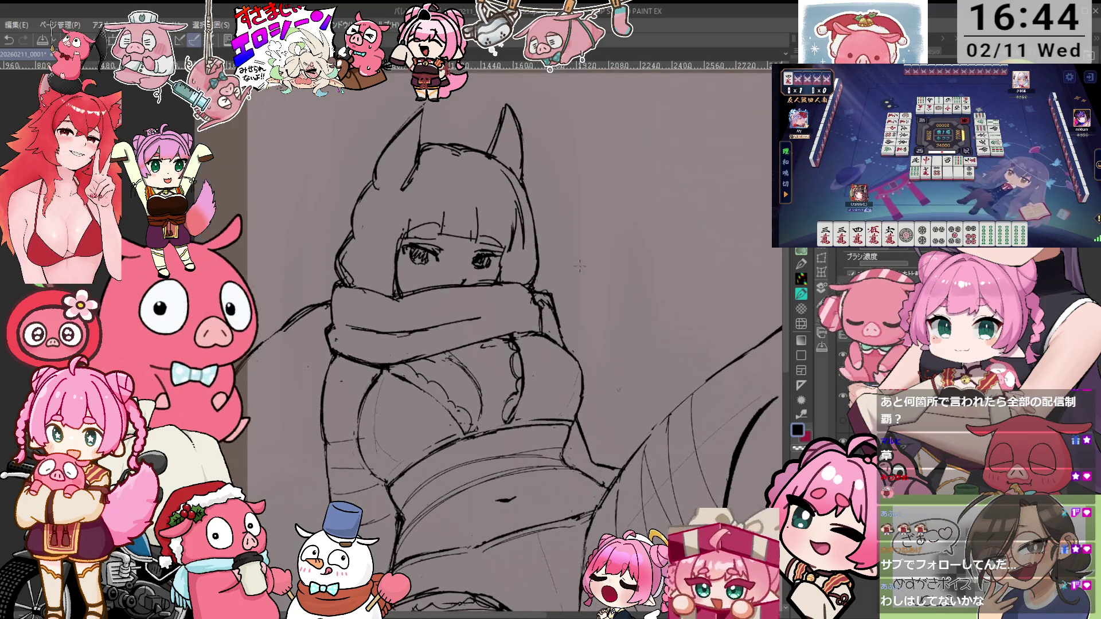
{"action": "scroll", "coordinate": [878, 263], "scroll_direction": "down", "scroll_amount": 2}
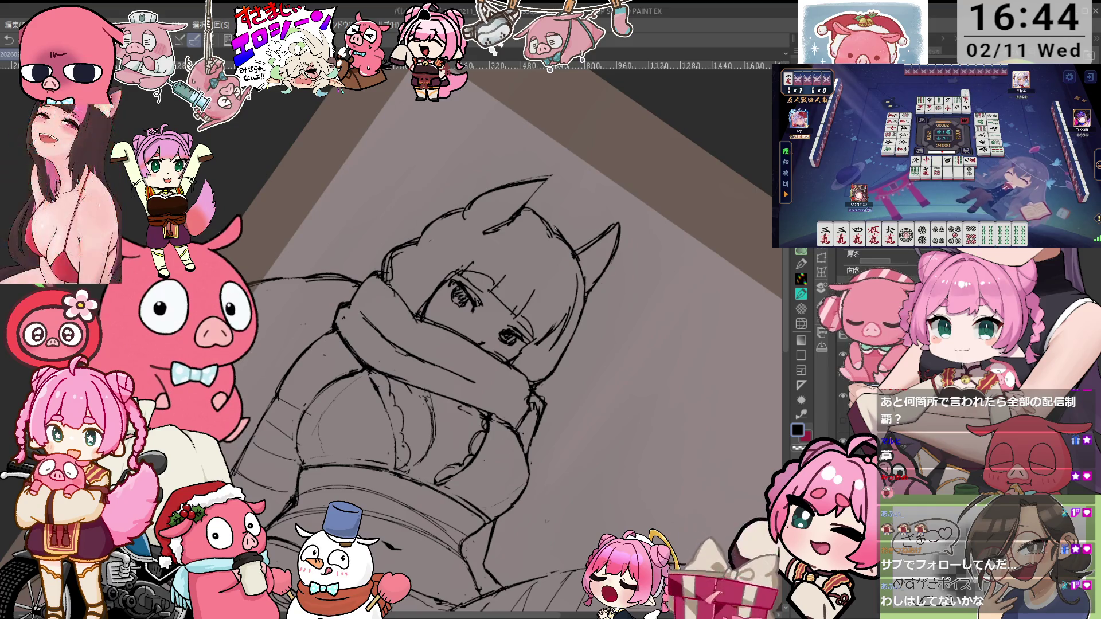
{"action": "key", "text": "minus"}
{"action": "key", "text": "minus"}
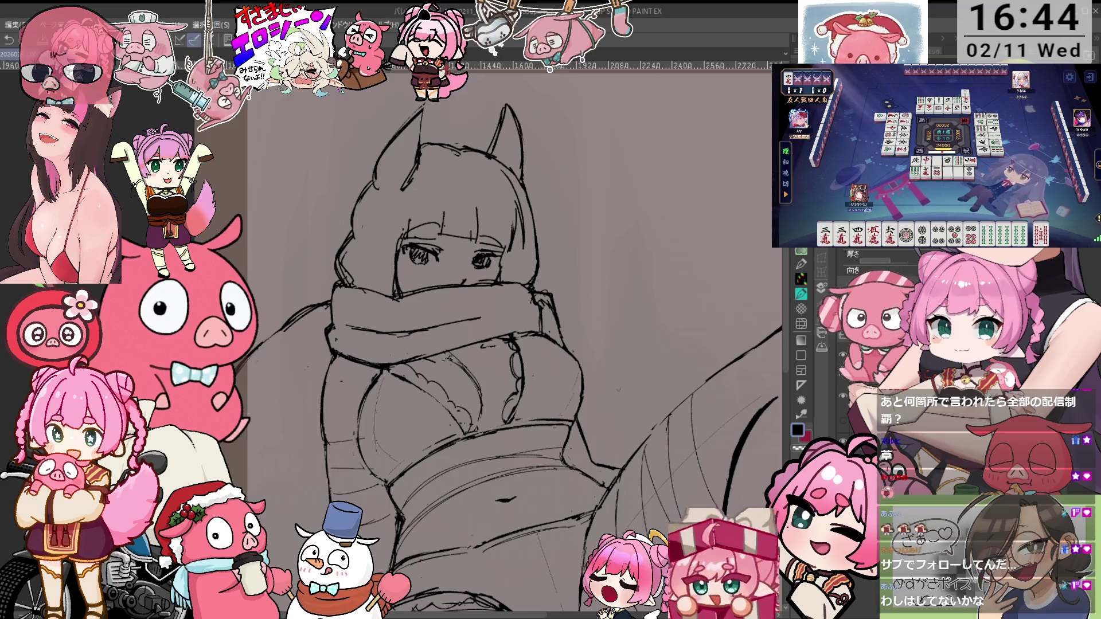
{"action": "mouse_move", "coordinate": [585, 396]}
{"action": "left_mouse_down"}
{"action": "mouse_move", "coordinate": [568, 332]}
{"action": "mouse_move", "coordinate": [533, 316]}
{"action": "left_mouse_up"}
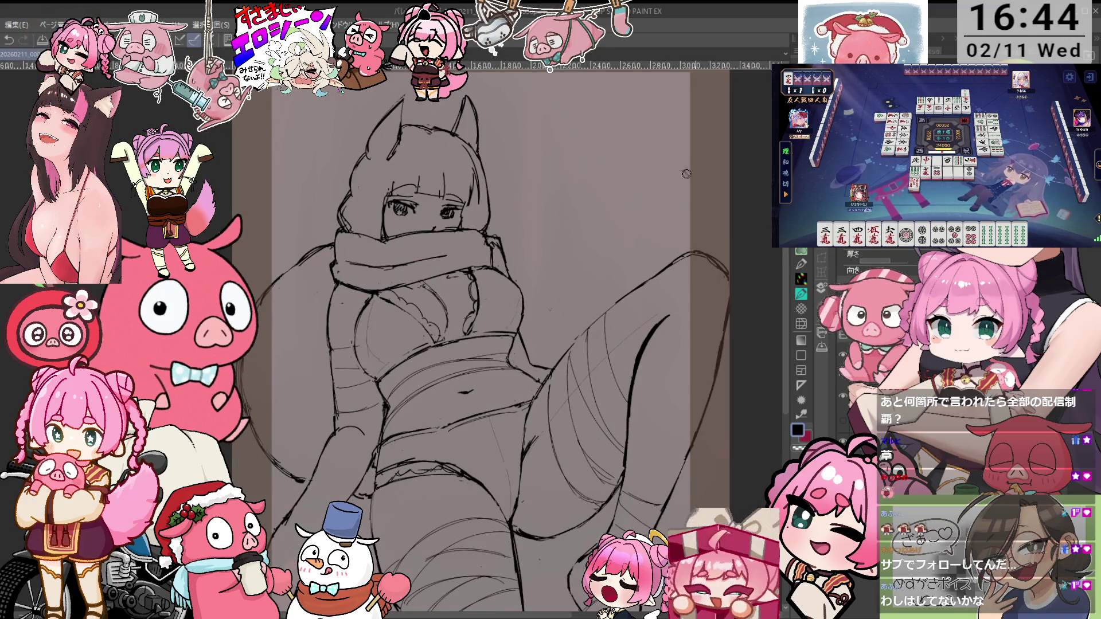
{"action": "key", "text": "p"}
{"action": "scroll", "coordinate": [530, 321], "scroll_direction": "up", "scroll_amount": 4}
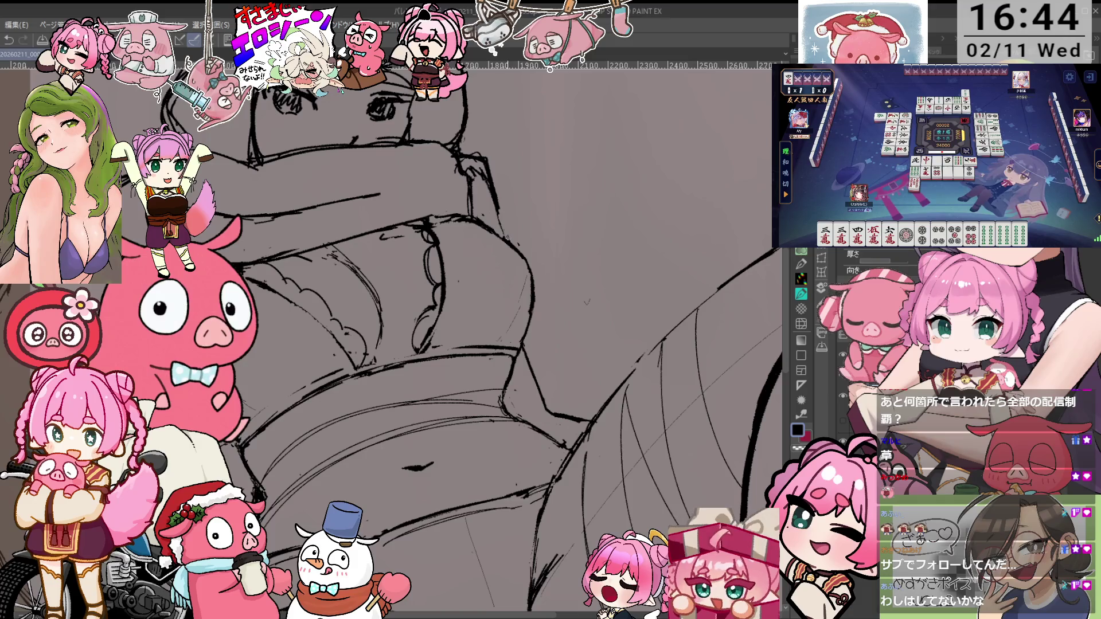
{"action": "key", "text": "p"}
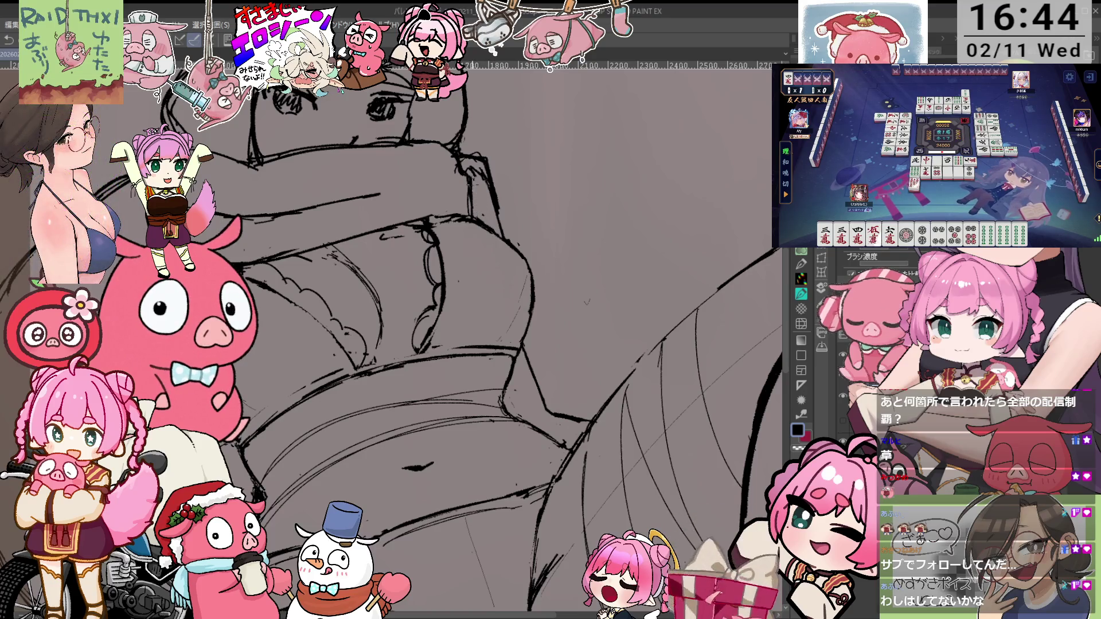
{"action": "key", "text": "ctrl+minus"}
{"action": "key", "text": "p"}
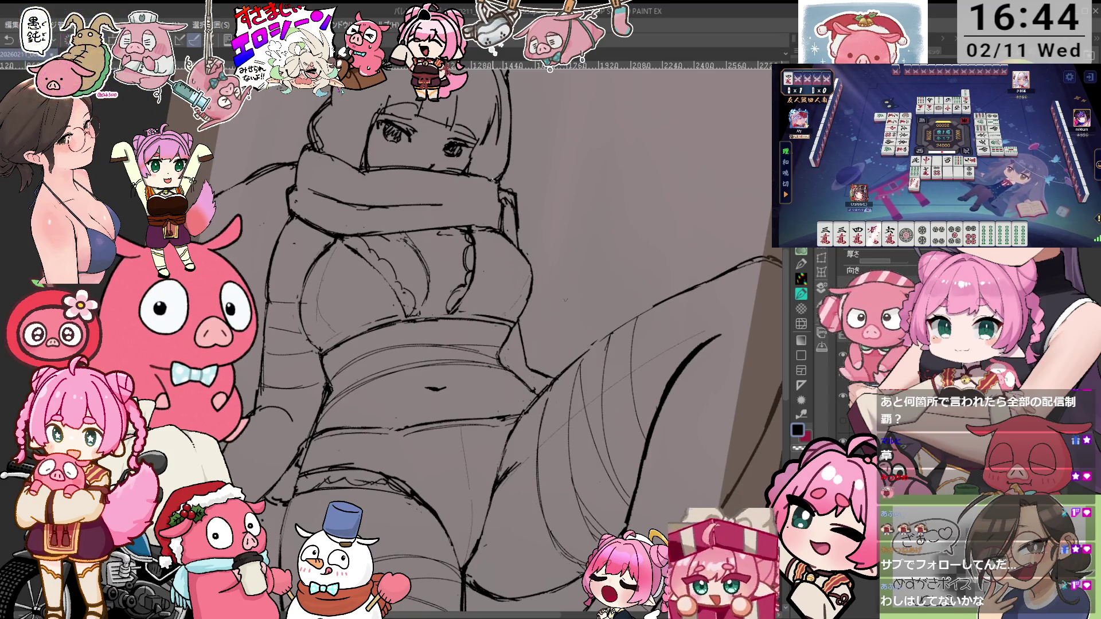
{"action": "key", "text": "p"}
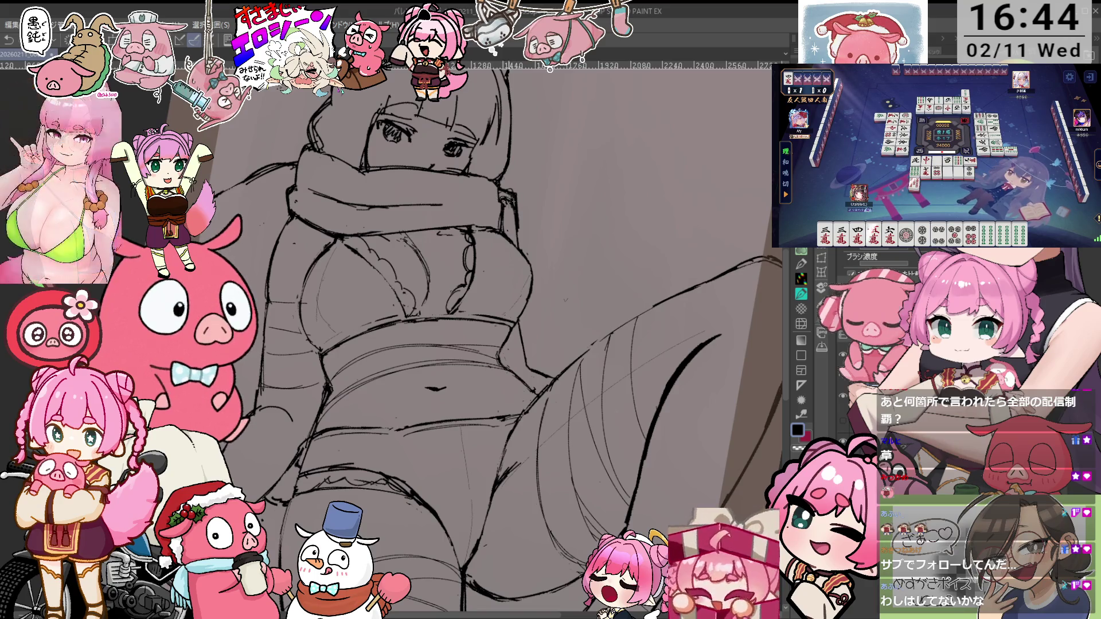
{"action": "mouse_move", "coordinate": [597, 132]}
{"action": "left_mouse_down"}
{"action": "mouse_move", "coordinate": [513, 137]}
{"action": "mouse_move", "coordinate": [524, 184]}
{"action": "left_mouse_up"}
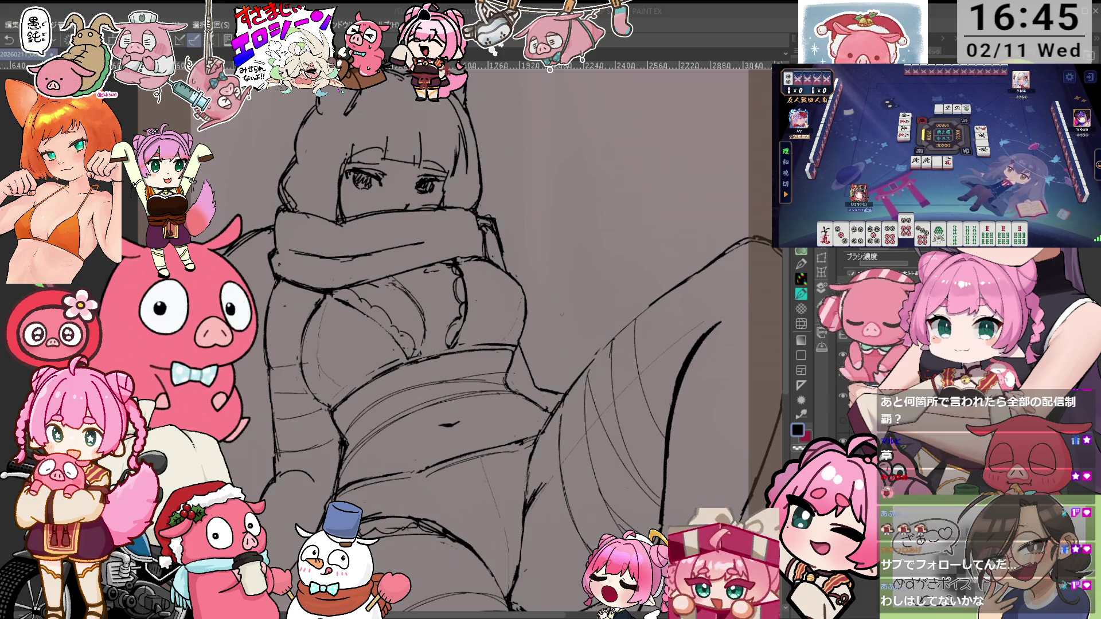
{"action": "scroll", "coordinate": [494, 338], "scroll_direction": "down", "scroll_amount": 2}
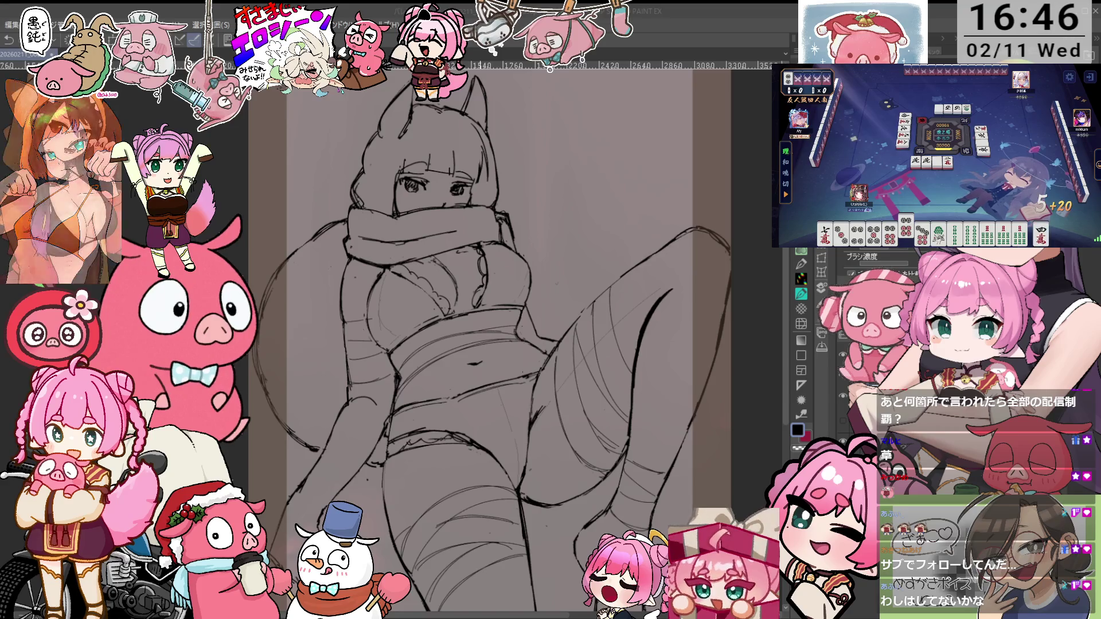
{"action": "scroll", "coordinate": [496, 362], "scroll_direction": "up", "scroll_amount": 5}
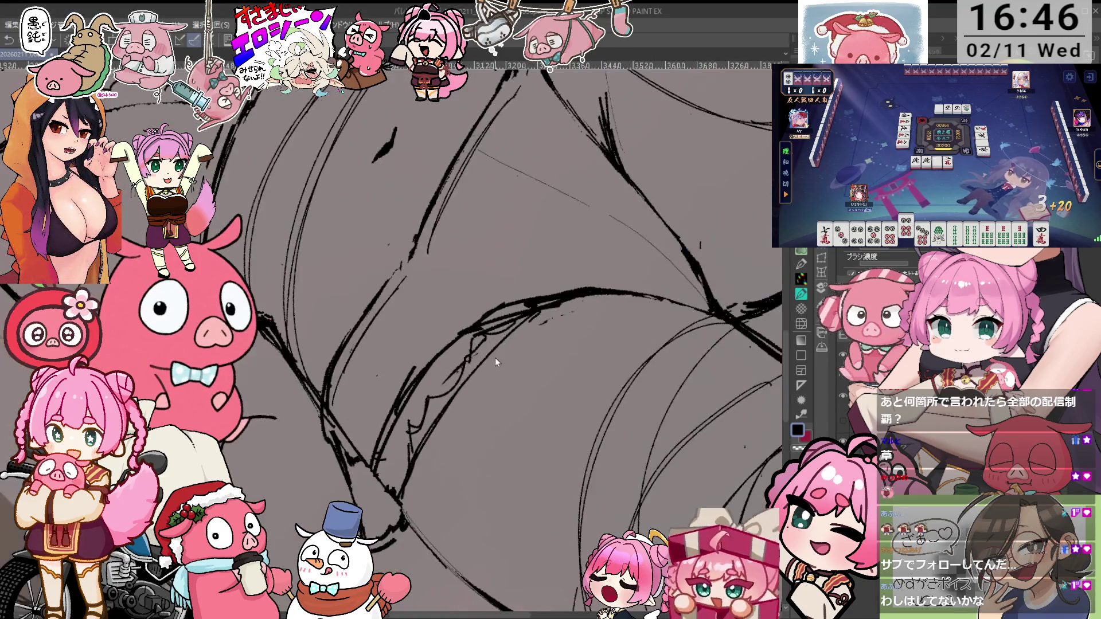
{"action": "left_click_drag", "start_coordinate": [496, 362], "coordinate": [428, 327]}
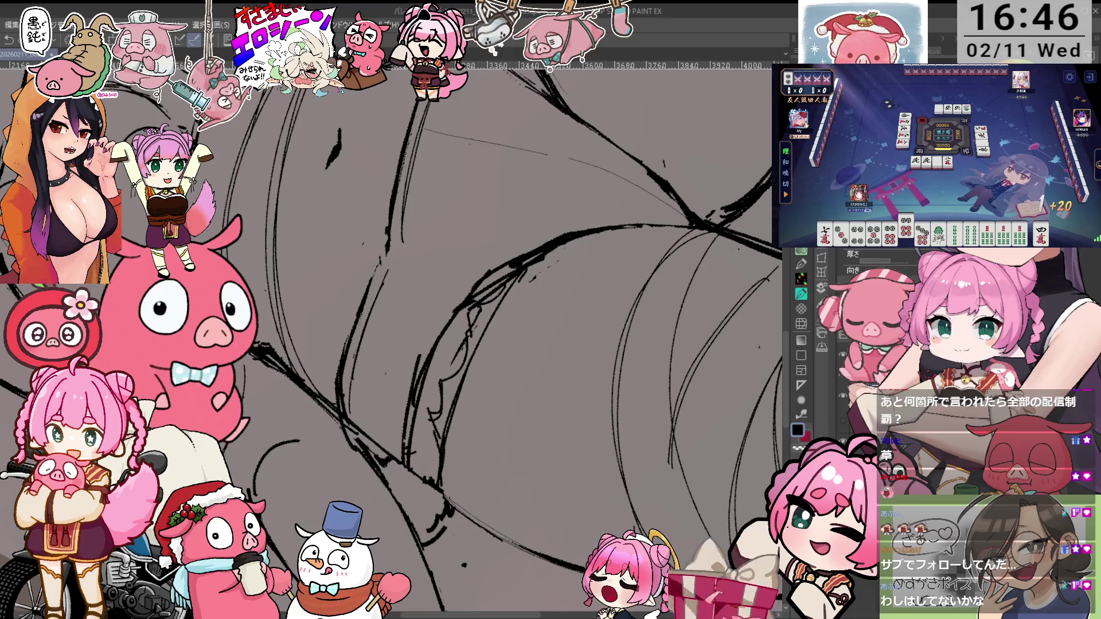
{"action": "left_click_drag", "start_coordinate": [497, 362], "coordinate": [459, 321]}
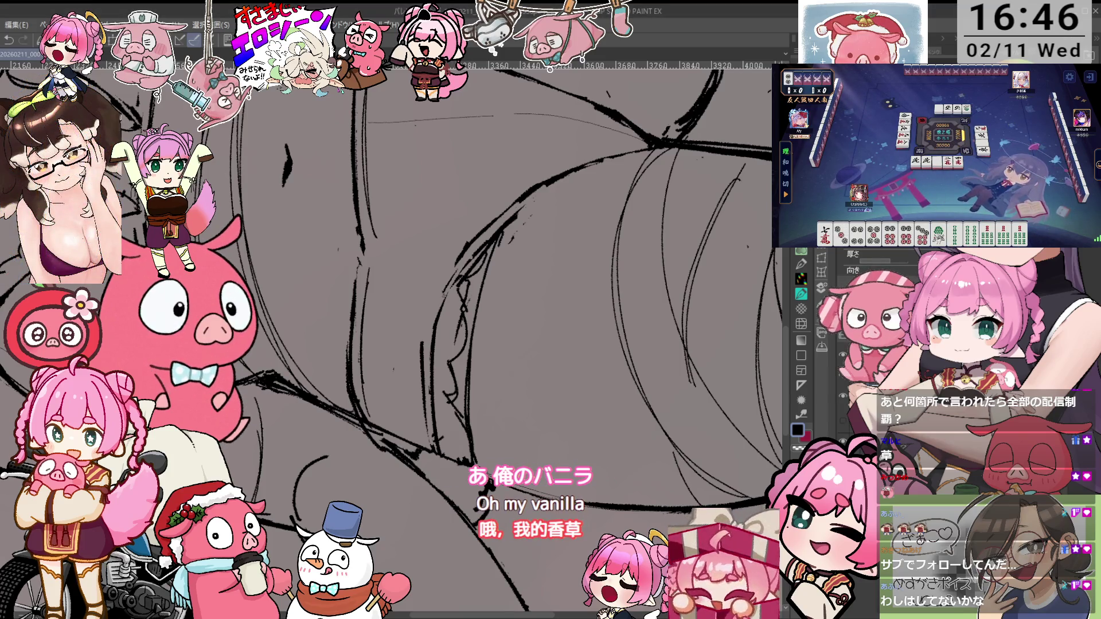
{"action": "scroll", "coordinate": [877, 264], "scroll_direction": "up", "scroll_amount": 2}
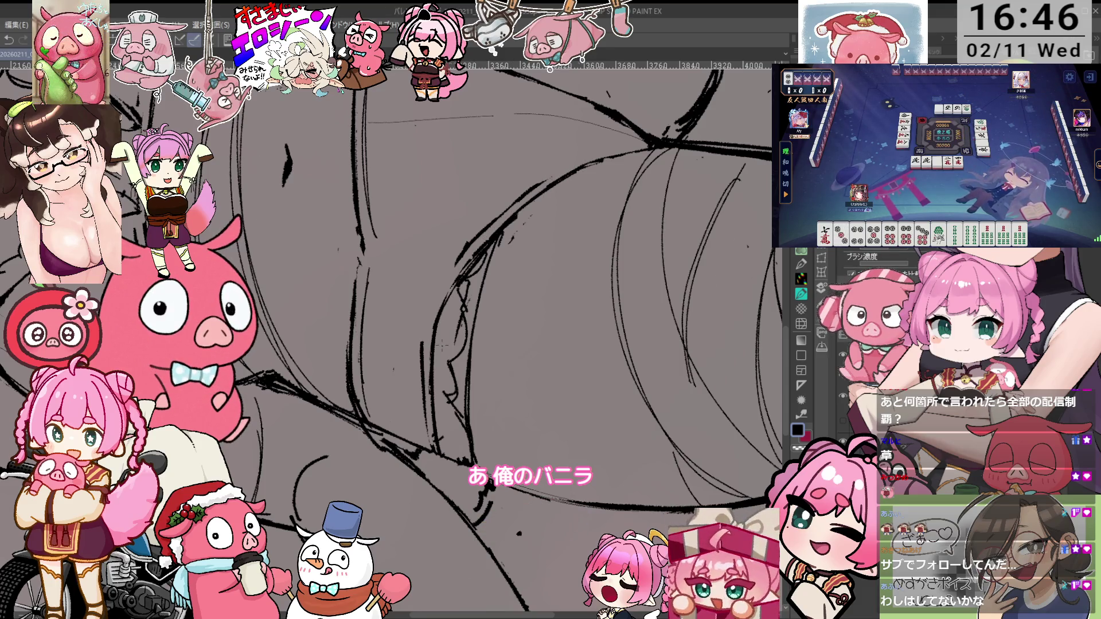
{"action": "key", "text": "minus"}
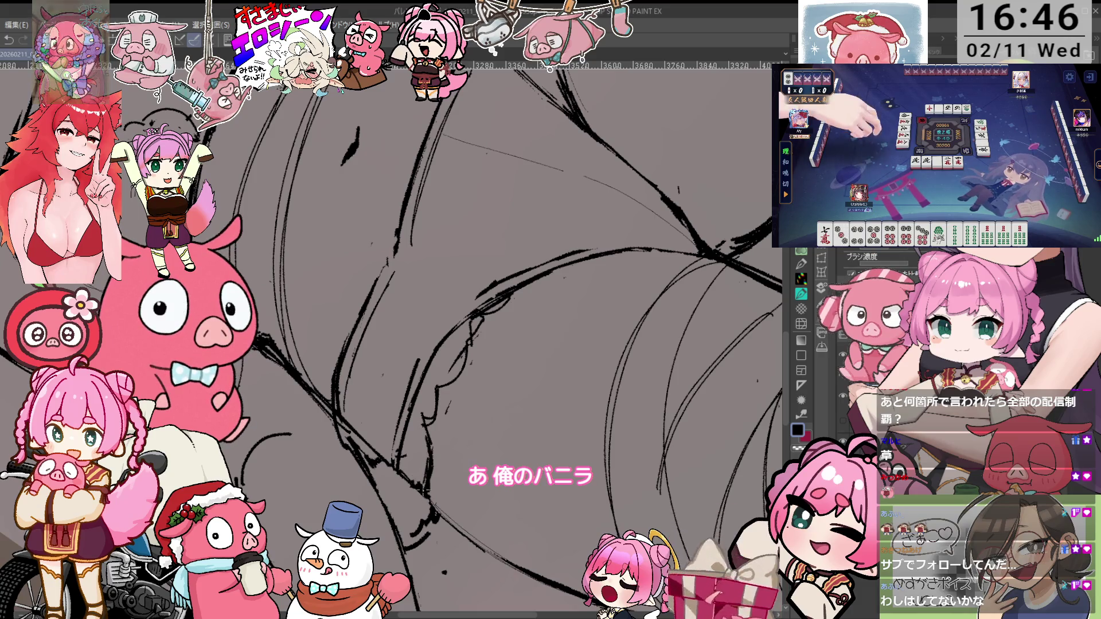
{"action": "key", "text": "minus"}
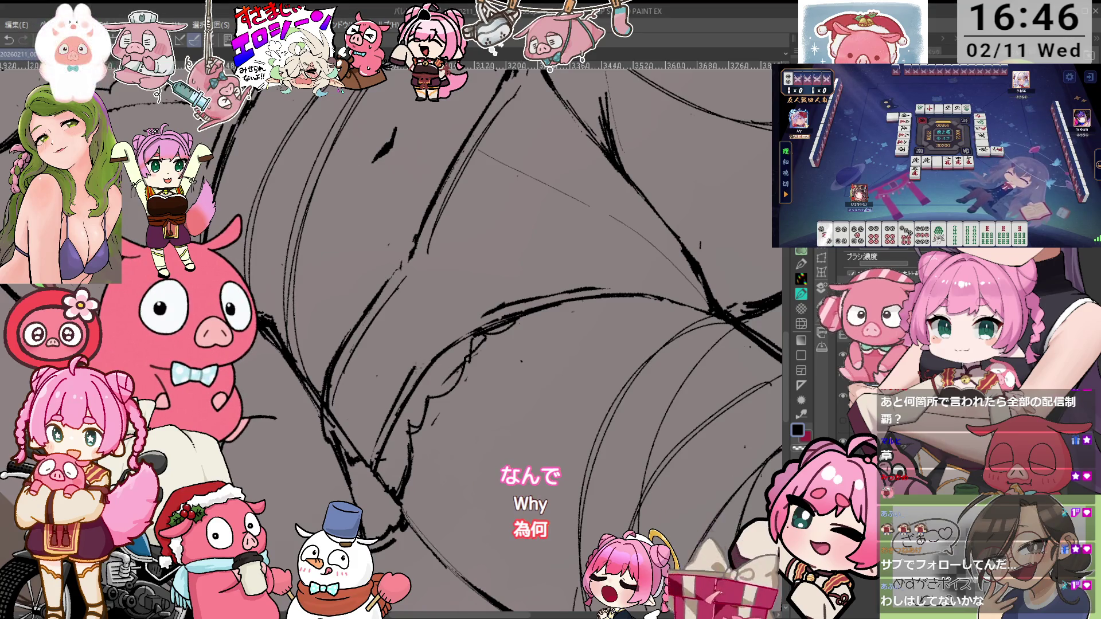
Pan and zoom around the legs close-up to ink the thigh and knee contours
{"action": "left_click_drag", "start_coordinate": [517, 344], "coordinate": [419, 299]}
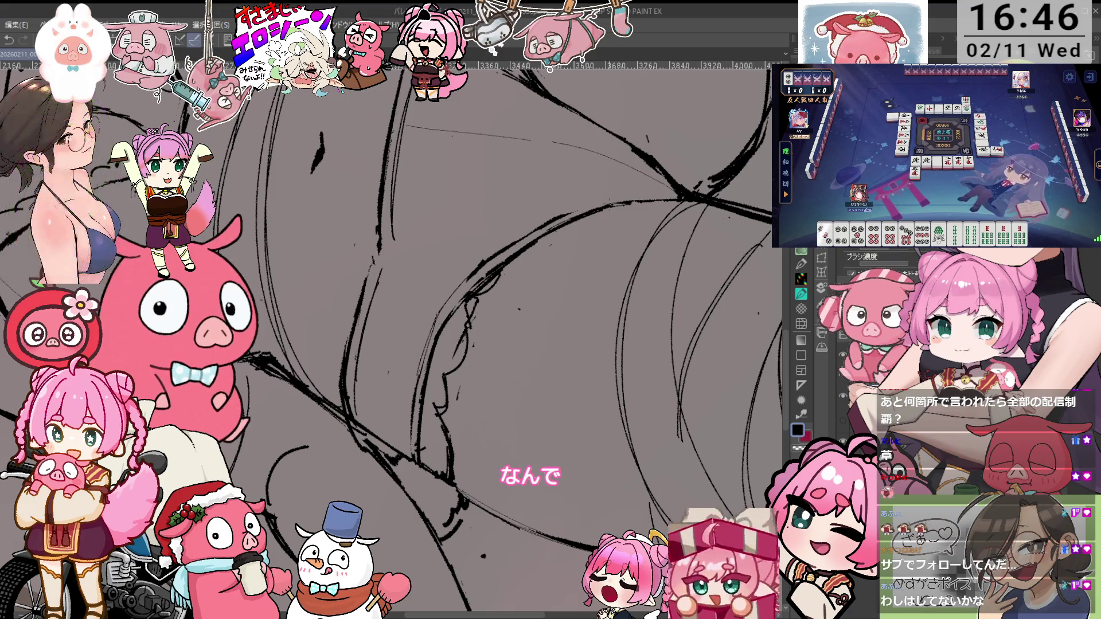
{"action": "left_click_drag", "start_coordinate": [401, 287], "coordinate": [494, 373]}
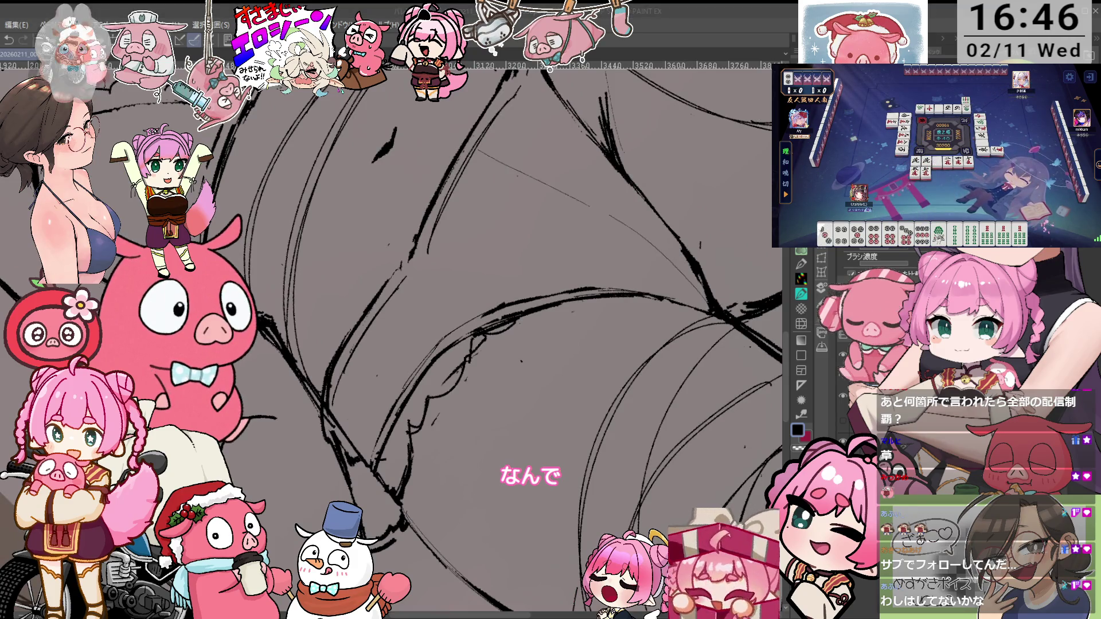
{"action": "mouse_move", "coordinate": [493, 372]}
{"action": "left_mouse_down"}
{"action": "mouse_move", "coordinate": [459, 327]}
{"action": "mouse_move", "coordinate": [401, 287]}
{"action": "left_mouse_up"}
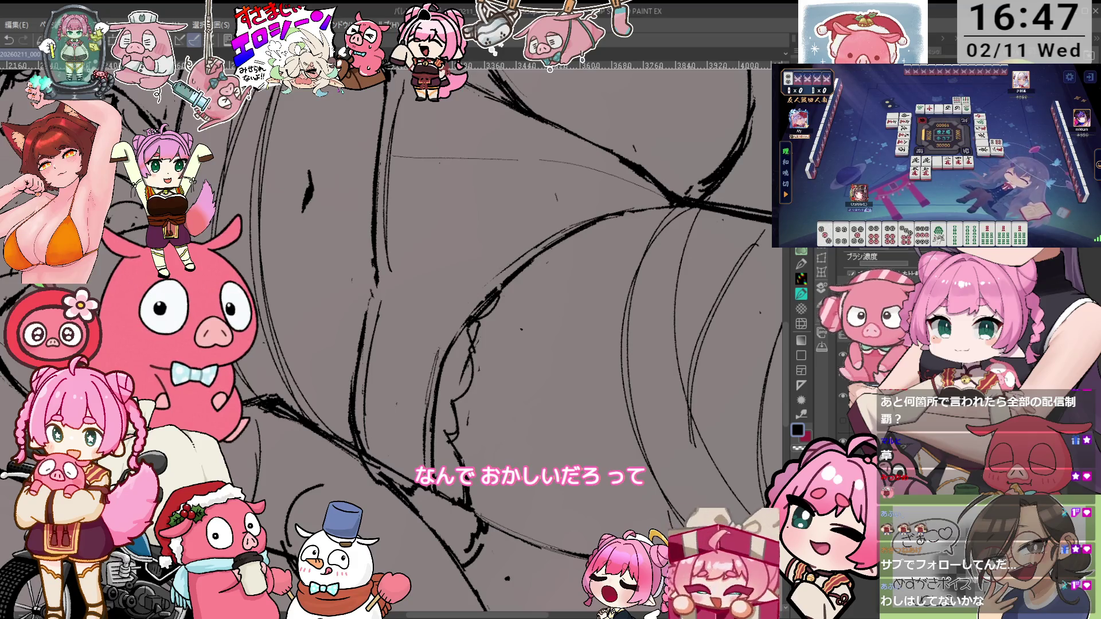
{"action": "left_click_drag", "start_coordinate": [476, 297], "coordinate": [530, 253]}
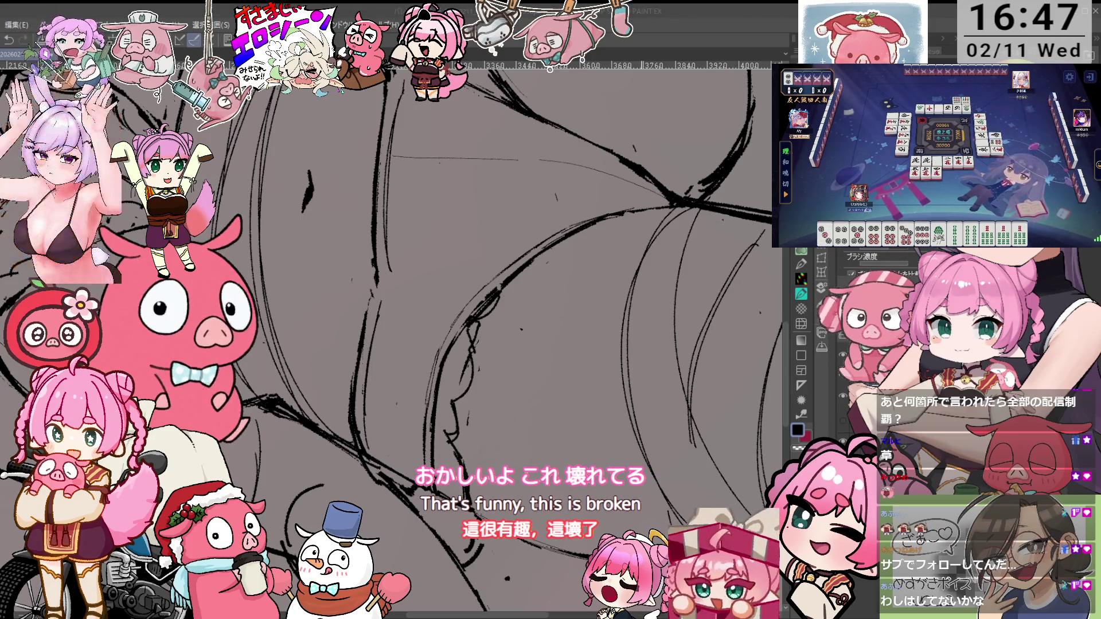
{"action": "left_click_drag", "start_coordinate": [459, 287], "coordinate": [499, 367]}
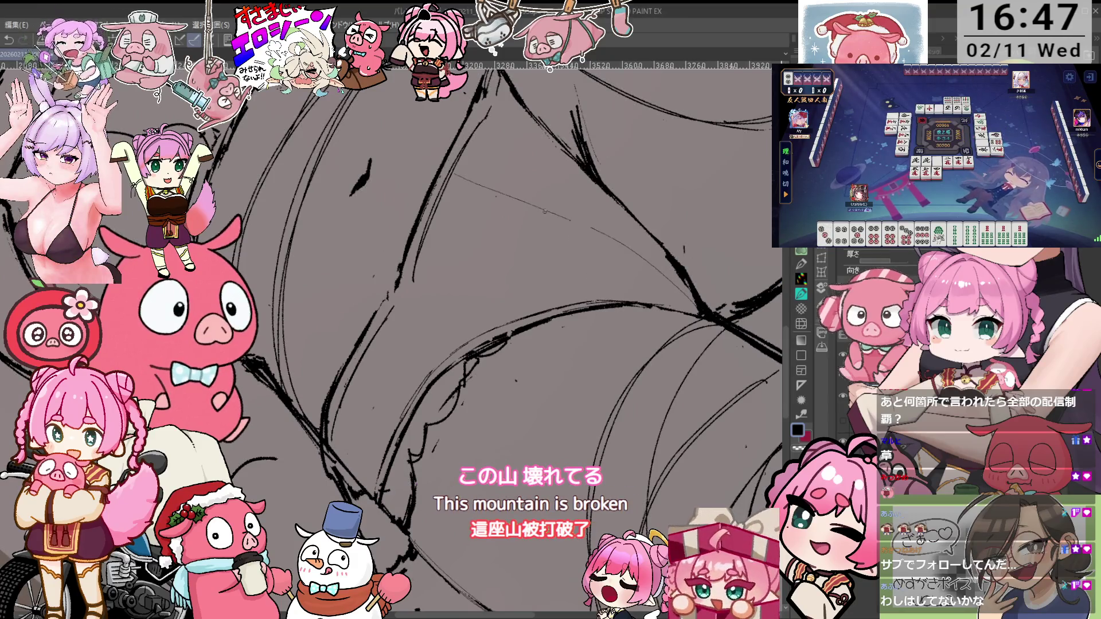
{"action": "key", "text": "p"}
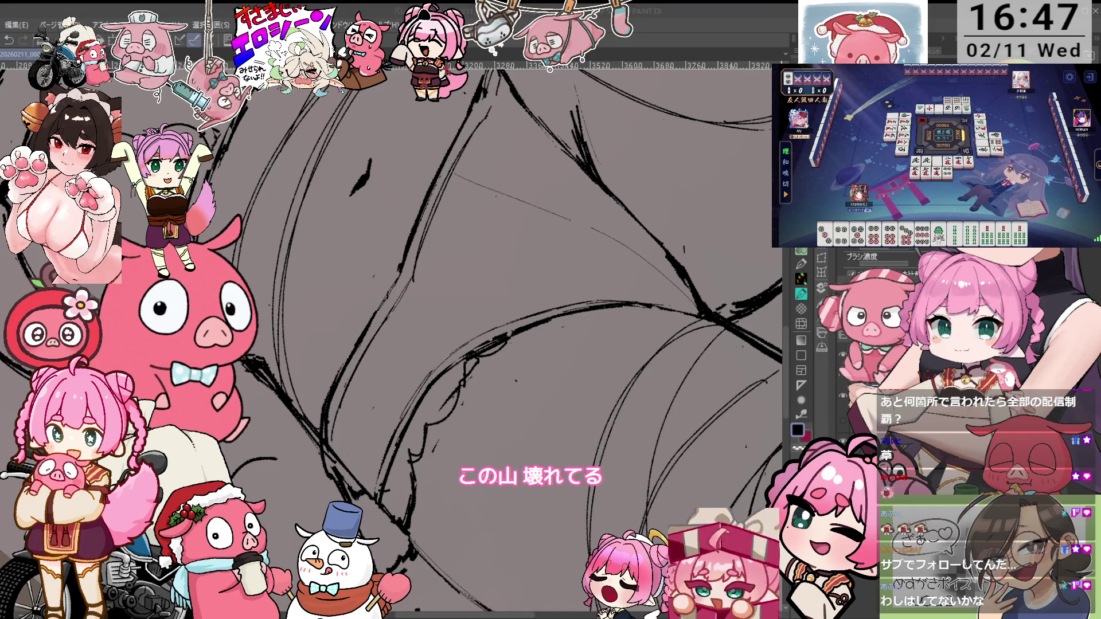
{"action": "left_click_drag", "start_coordinate": [516, 344], "coordinate": [471, 281]}
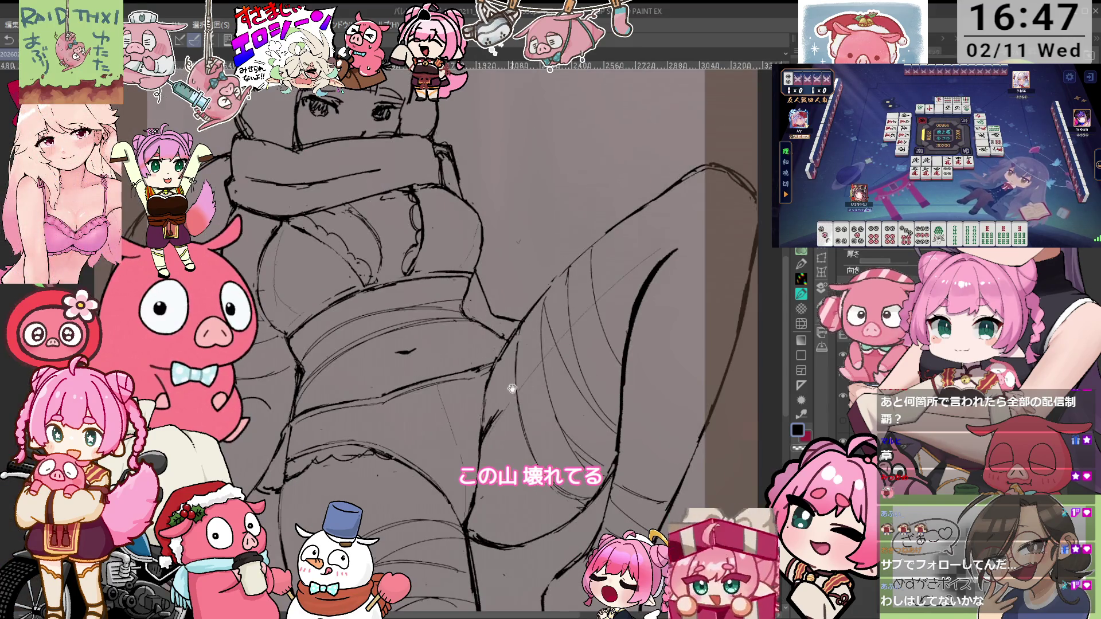
{"action": "scroll", "coordinate": [512, 389], "scroll_direction": "up", "scroll_amount": 2}
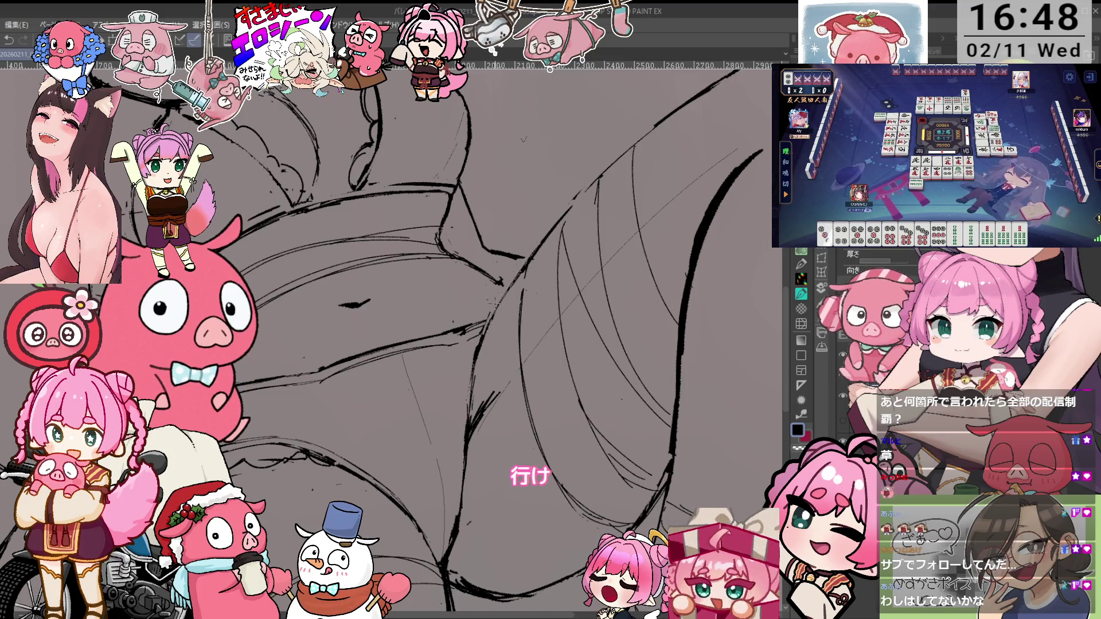
{"action": "left_click_drag", "start_coordinate": [524, 139], "coordinate": [605, 243]}
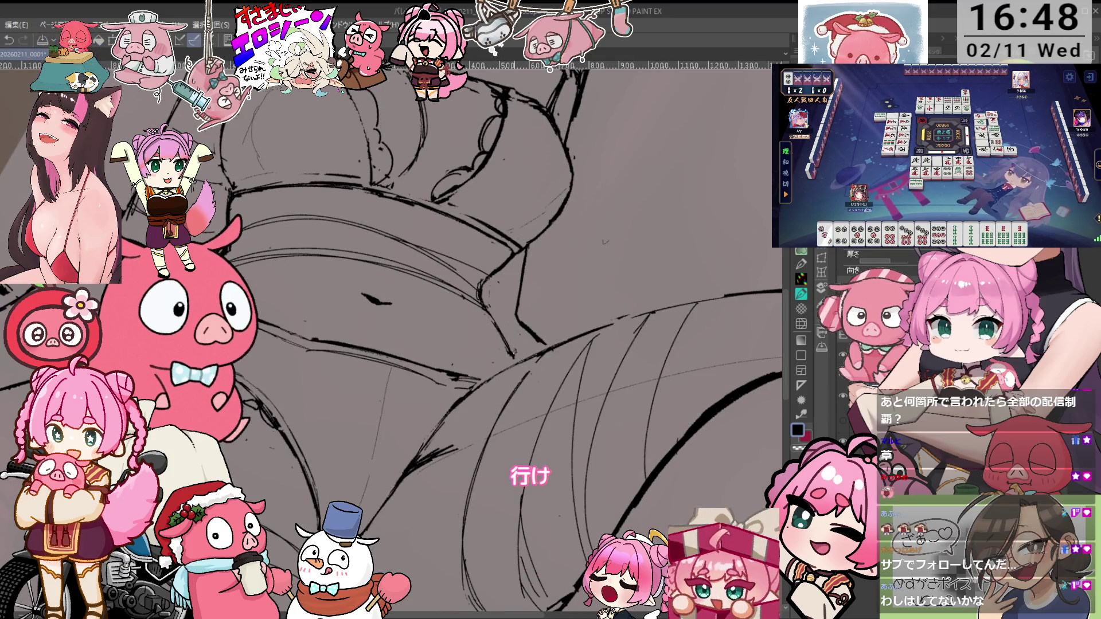
Pan and re-angle the view across the torso to ink the crop top, chest and bow
{"action": "key", "text": "minus"}
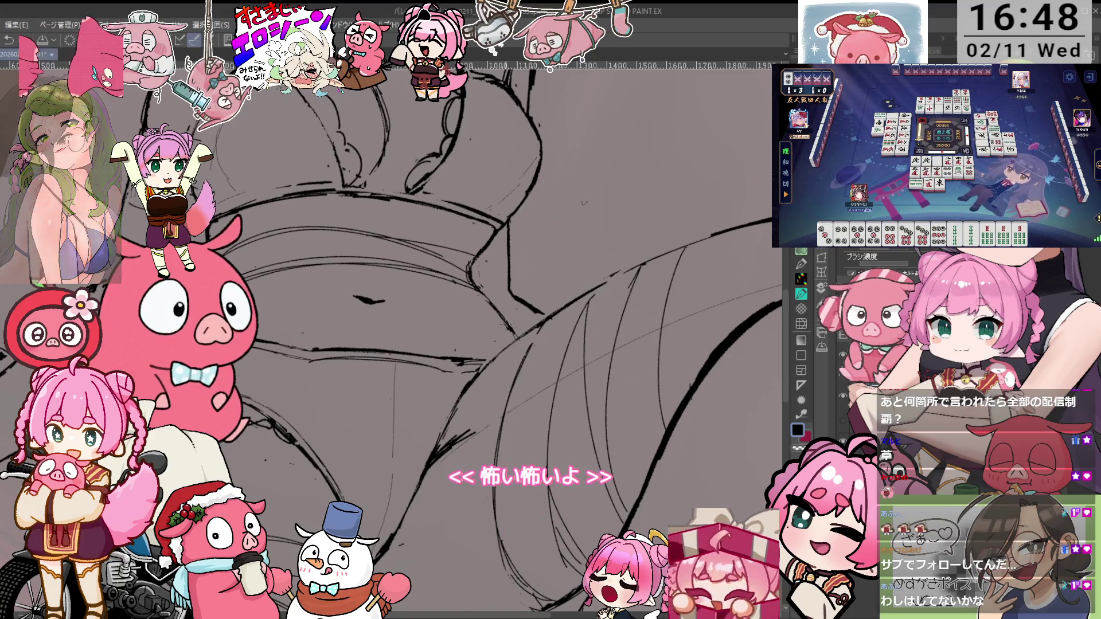
{"action": "left_click_drag", "start_coordinate": [459, 344], "coordinate": [298, 287]}
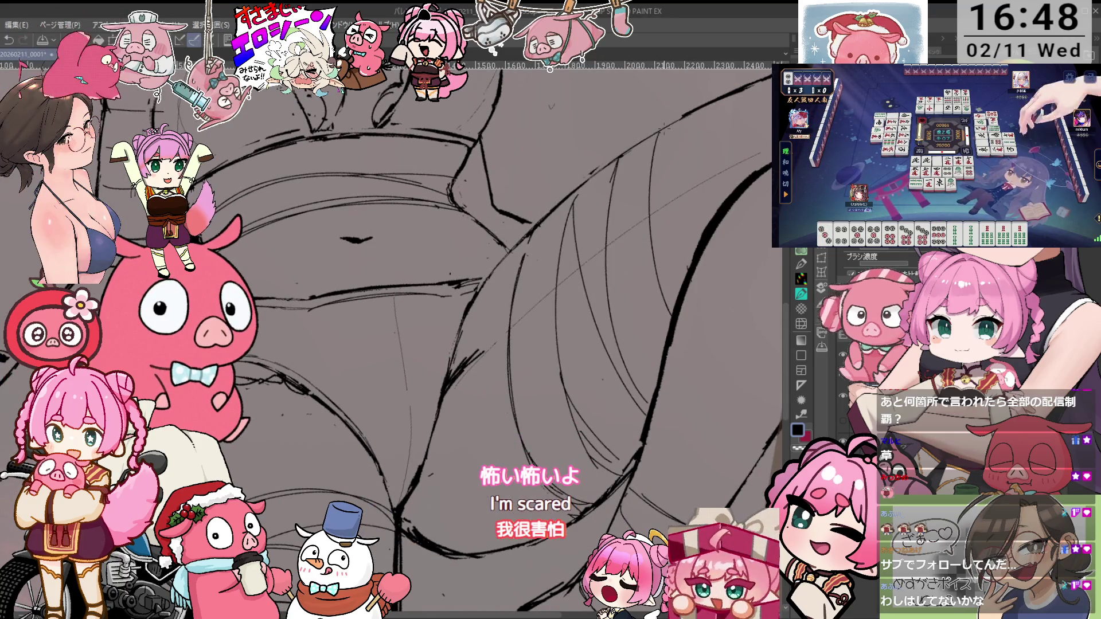
{"action": "left_click_drag", "start_coordinate": [401, 344], "coordinate": [448, 347]}
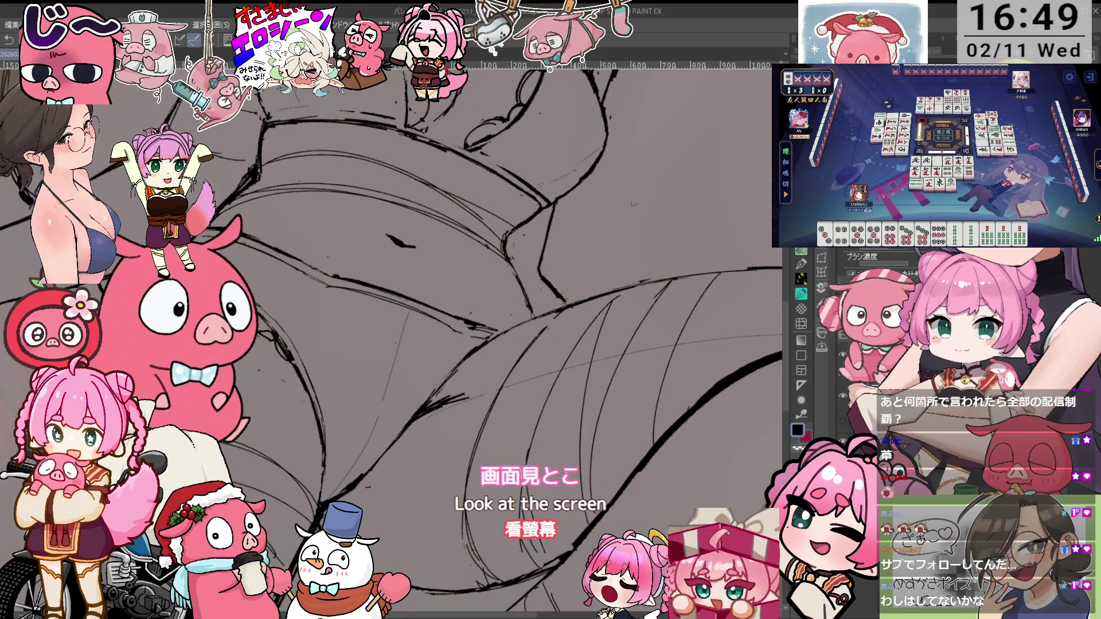
{"action": "mouse_move", "coordinate": [564, 287]}
{"action": "left_mouse_down"}
{"action": "mouse_move", "coordinate": [578, 279]}
{"action": "mouse_move", "coordinate": [562, 264]}
{"action": "mouse_move", "coordinate": [545, 281]}
{"action": "left_mouse_up"}
{"action": "left_click_drag", "start_coordinate": [493, 339], "coordinate": [539, 350]}
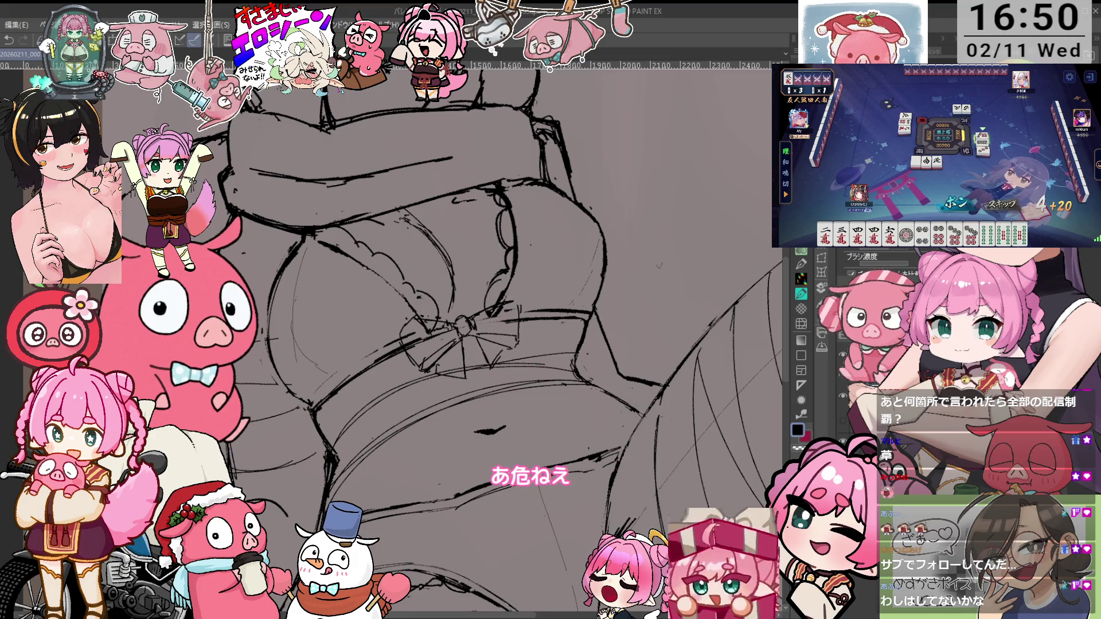
{"action": "key", "text": "ctrl+minus"}
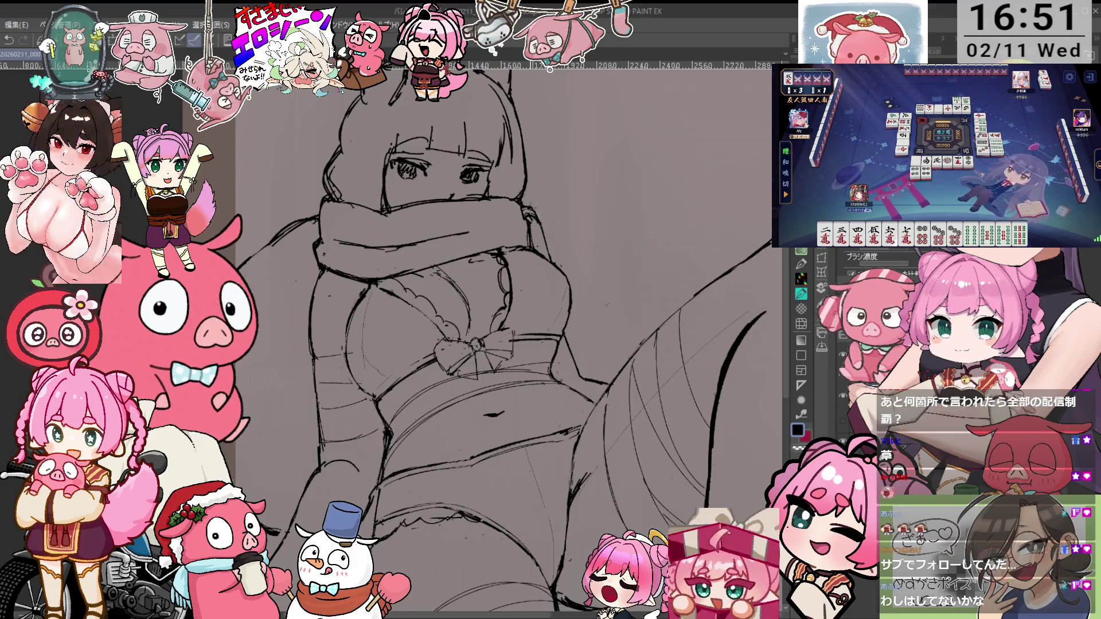
Nudge the view toward the face after inking the scarf and hugging arms
{"action": "left_click_drag", "start_coordinate": [572, 210], "coordinate": [579, 233]}
Zoom into the face and tilt the view back and forth to ink the bangs, eyes and ears
{"action": "scroll", "coordinate": [497, 238], "scroll_direction": "up", "scroll_amount": 5}
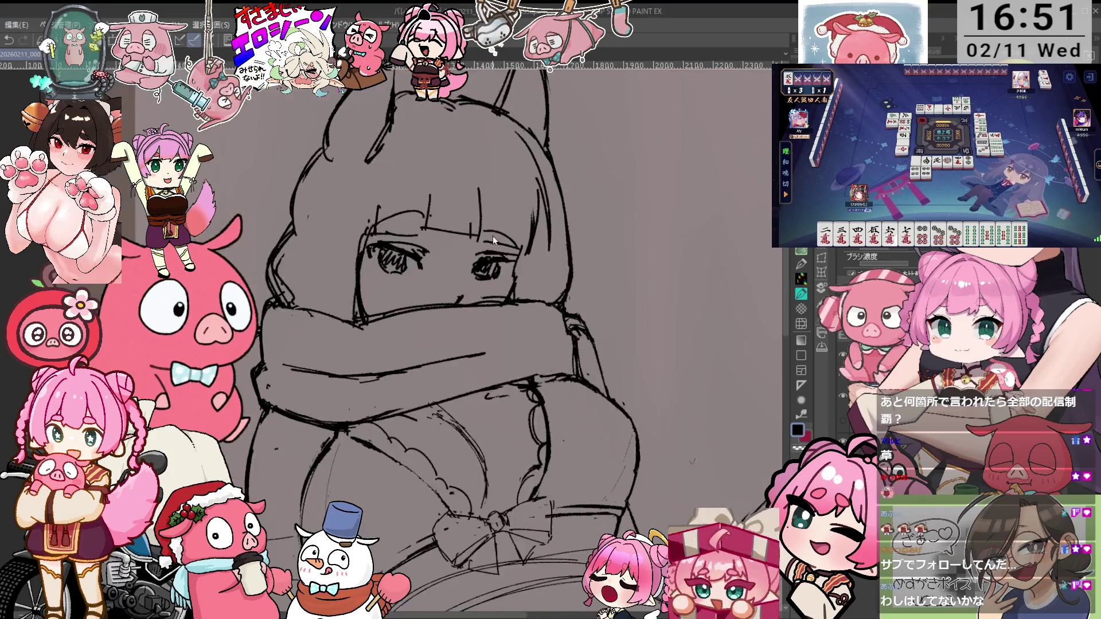
{"action": "key", "text": "-"}
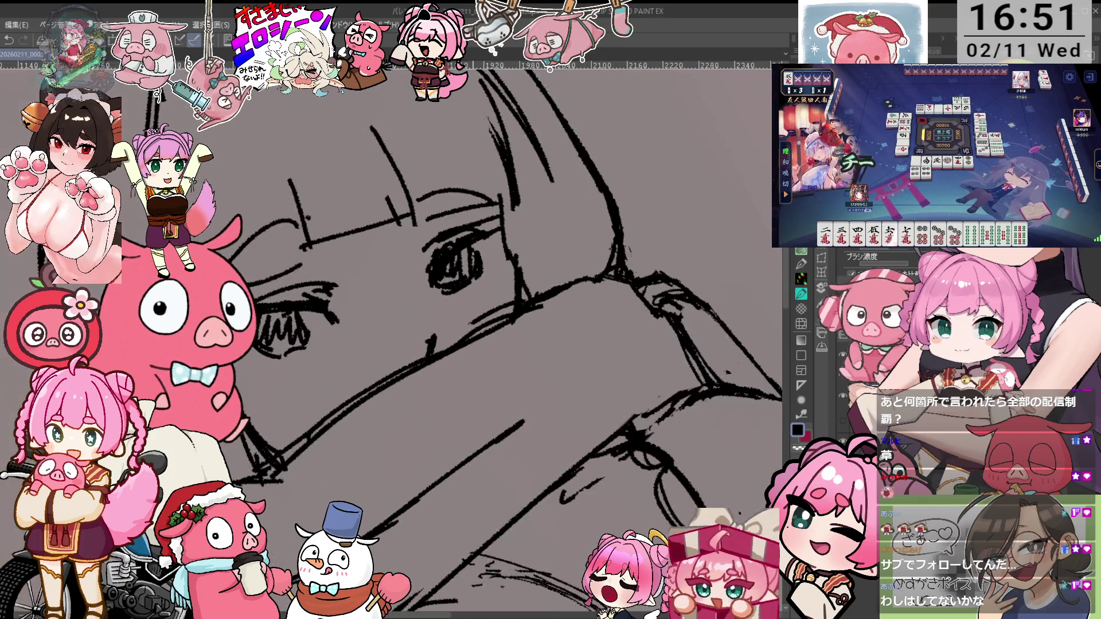
{"action": "key", "text": "^"}
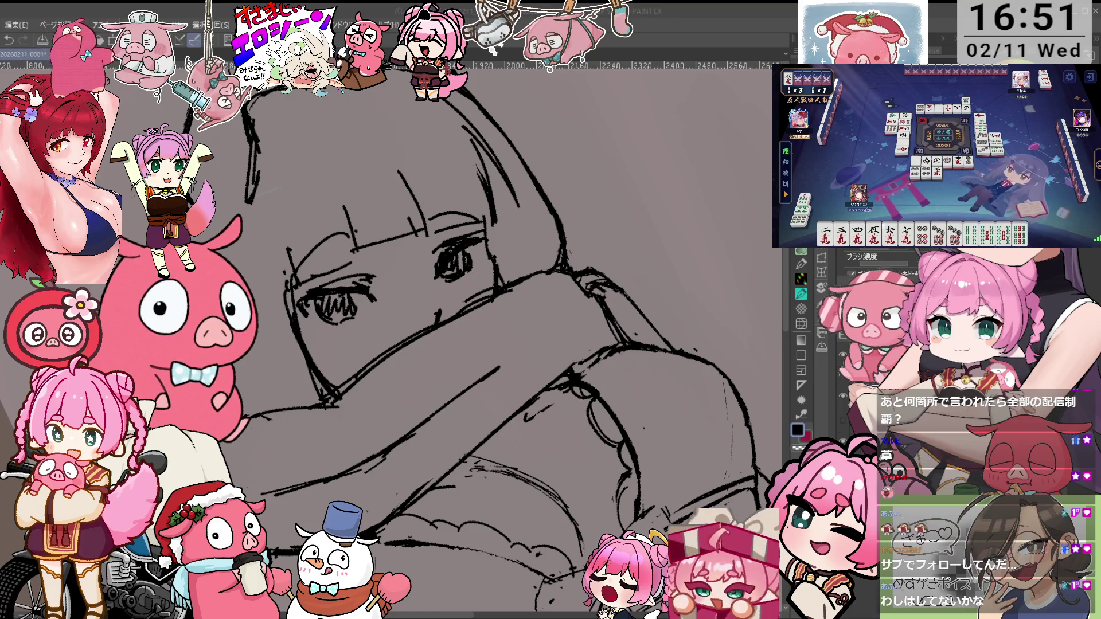
{"action": "key", "text": "e"}
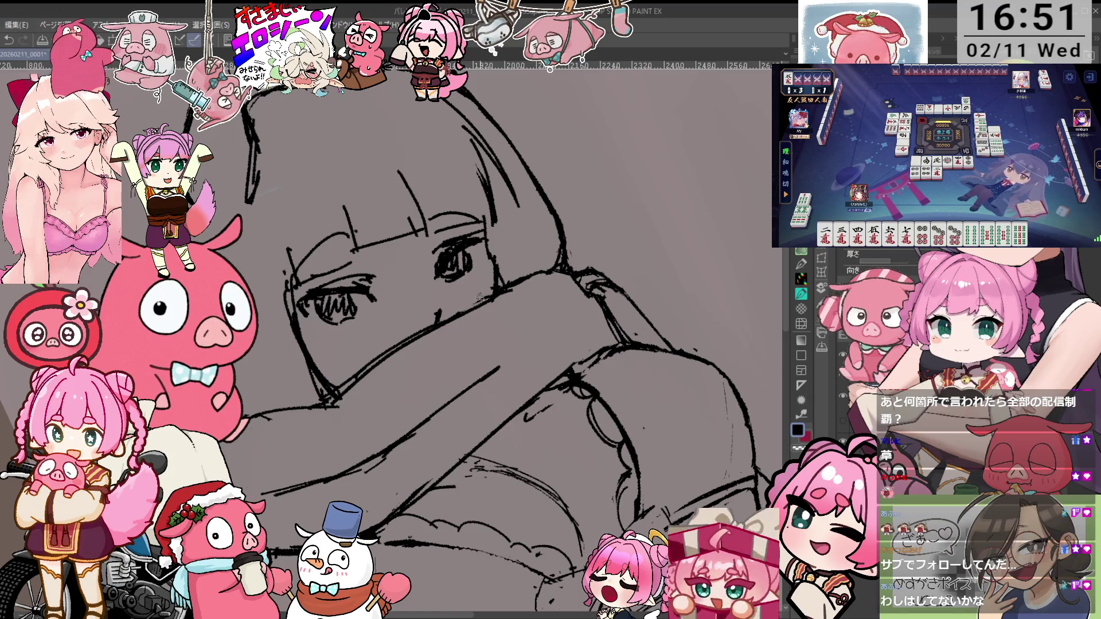
{"action": "left_click_drag", "start_coordinate": [432, 312], "coordinate": [385, 271]}
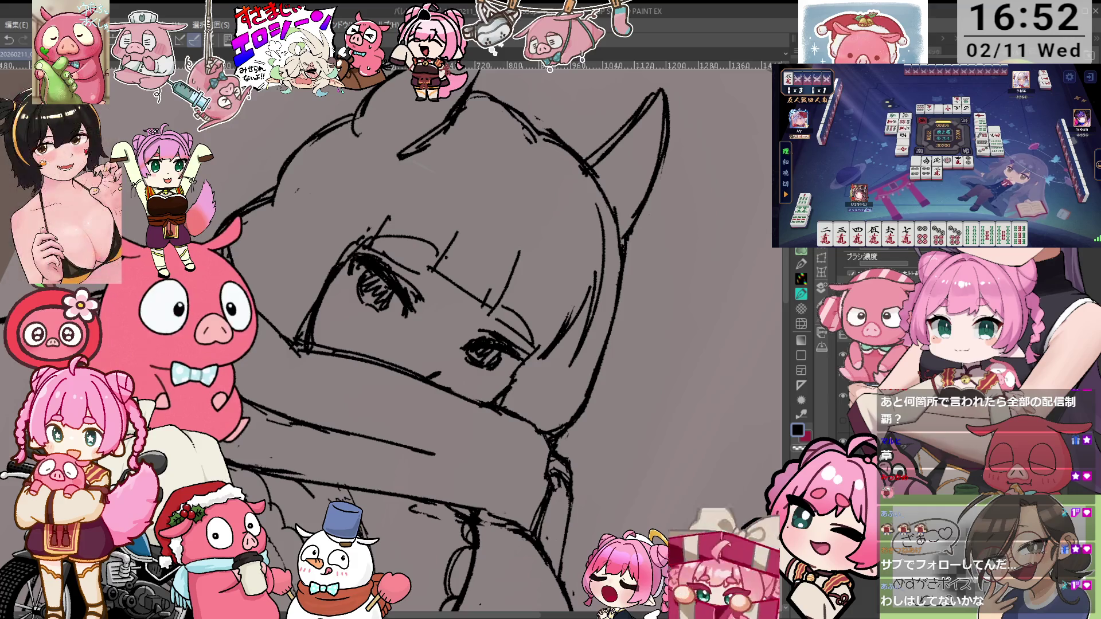
{"action": "left_click_drag", "start_coordinate": [401, 275], "coordinate": [436, 315]}
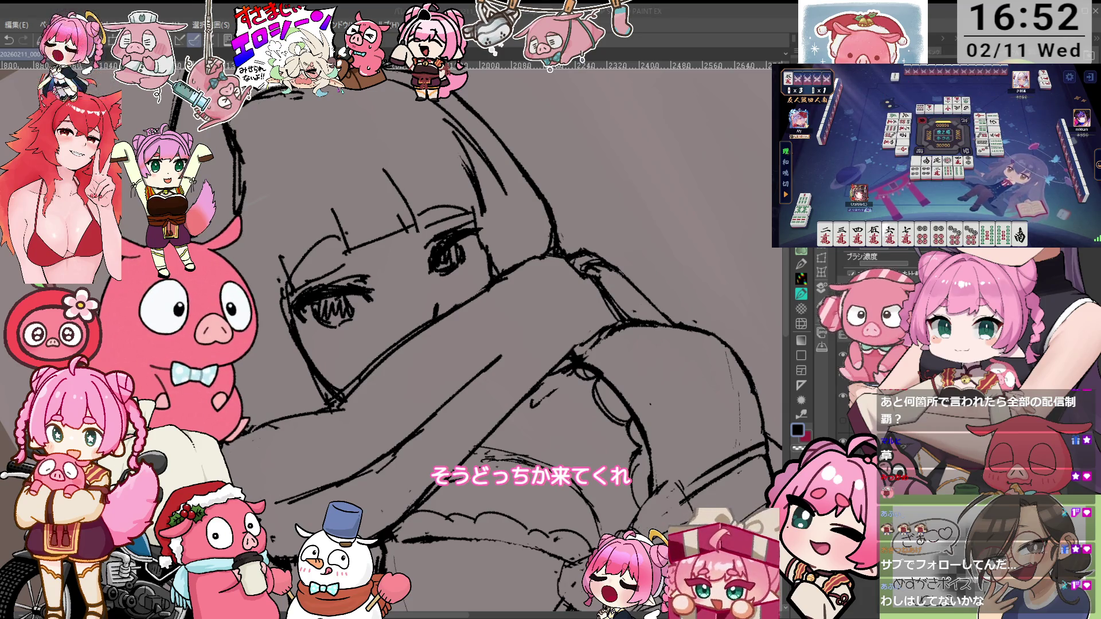
{"action": "key", "text": "ctrl+@"}
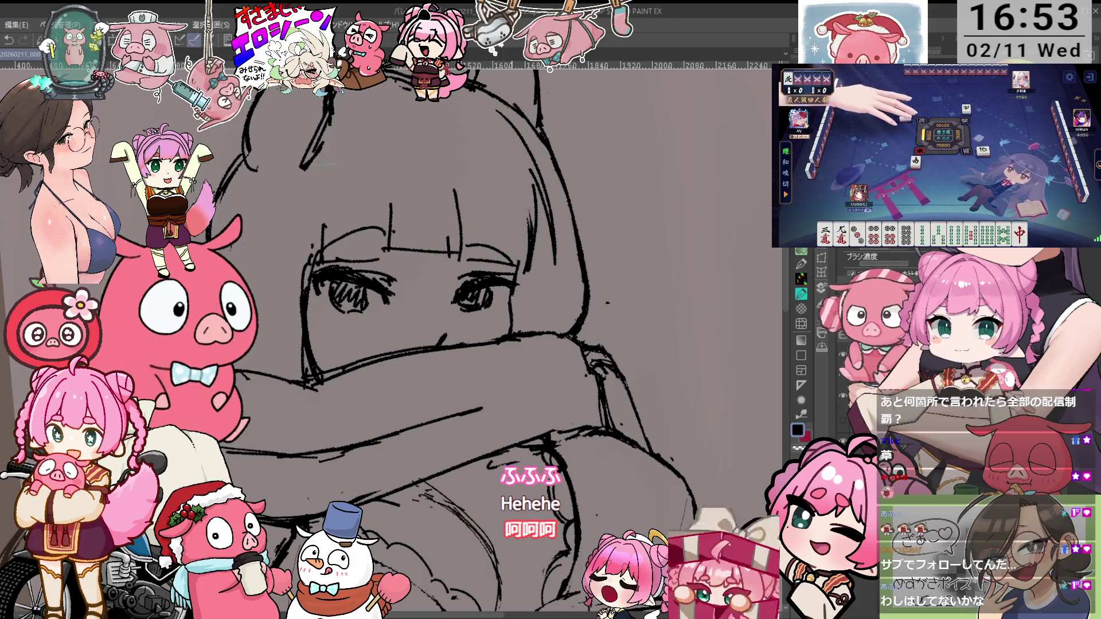
Center the view on the face and bring the cat ears into view
{"action": "left_click_drag", "start_coordinate": [535, 280], "coordinate": [549, 317]}
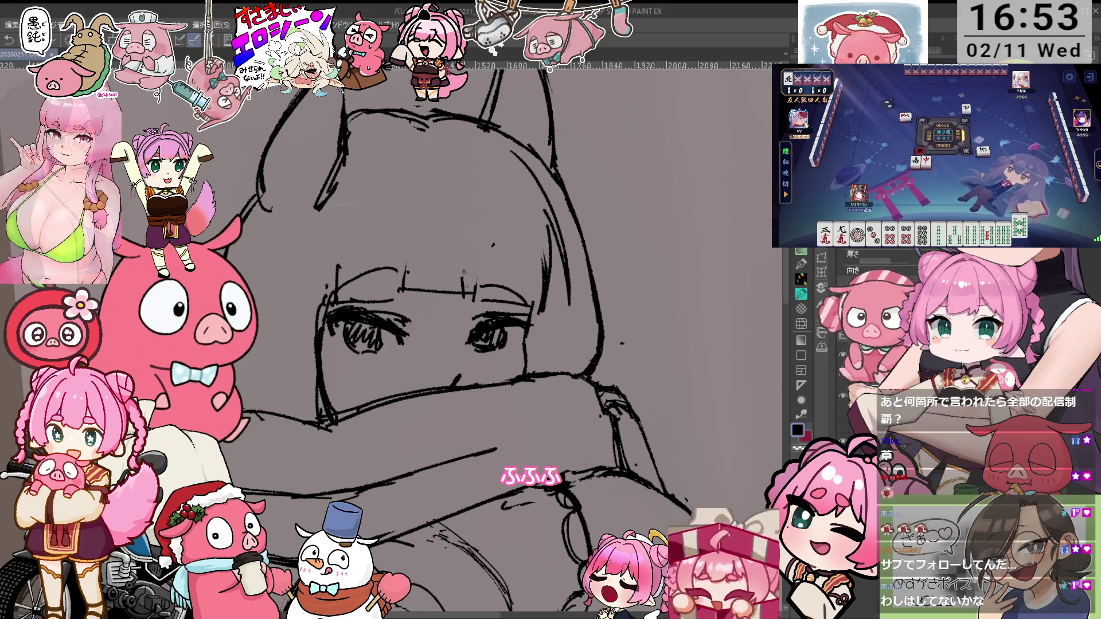
{"action": "scroll", "coordinate": [878, 270], "scroll_direction": "up", "scroll_amount": 3}
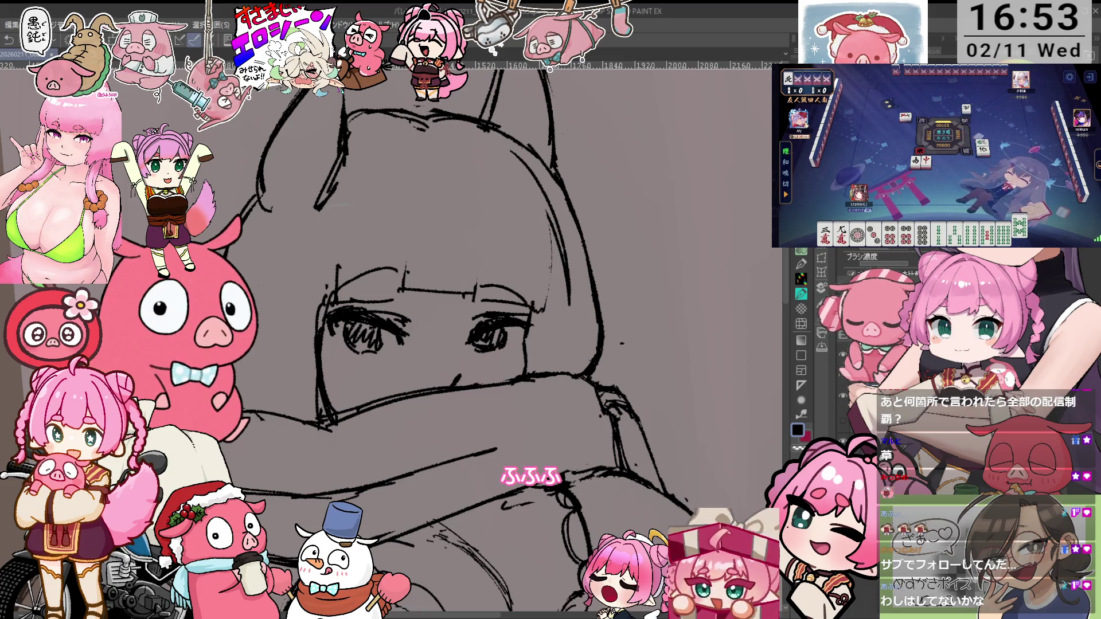
{"action": "left_click_drag", "start_coordinate": [402, 344], "coordinate": [436, 353]}
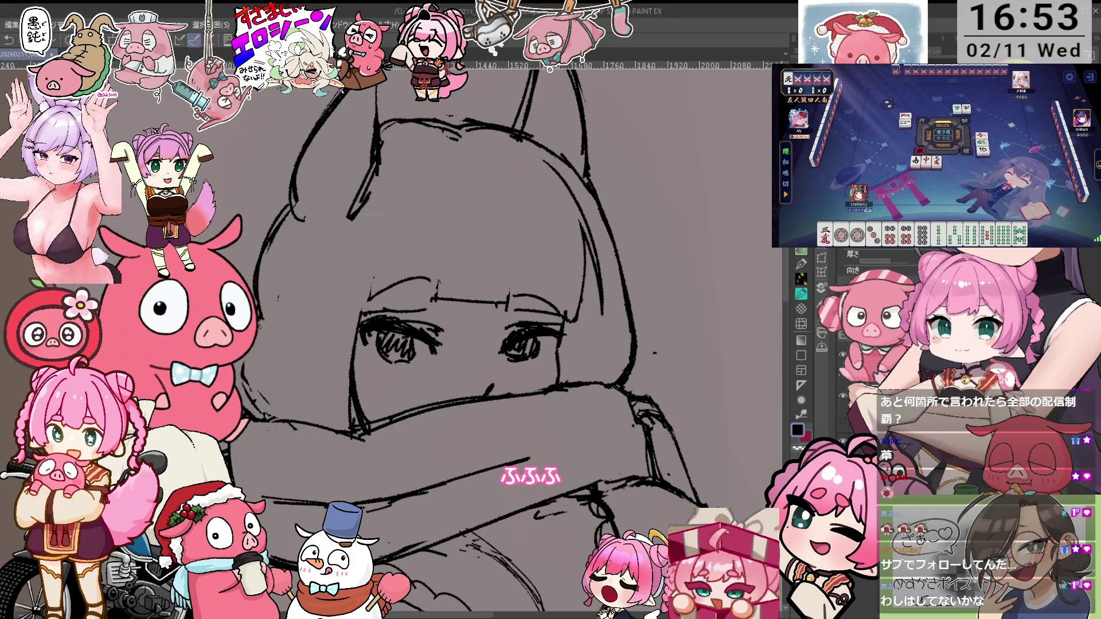
{"action": "scroll", "coordinate": [861, 263], "scroll_direction": "up", "scroll_amount": 3}
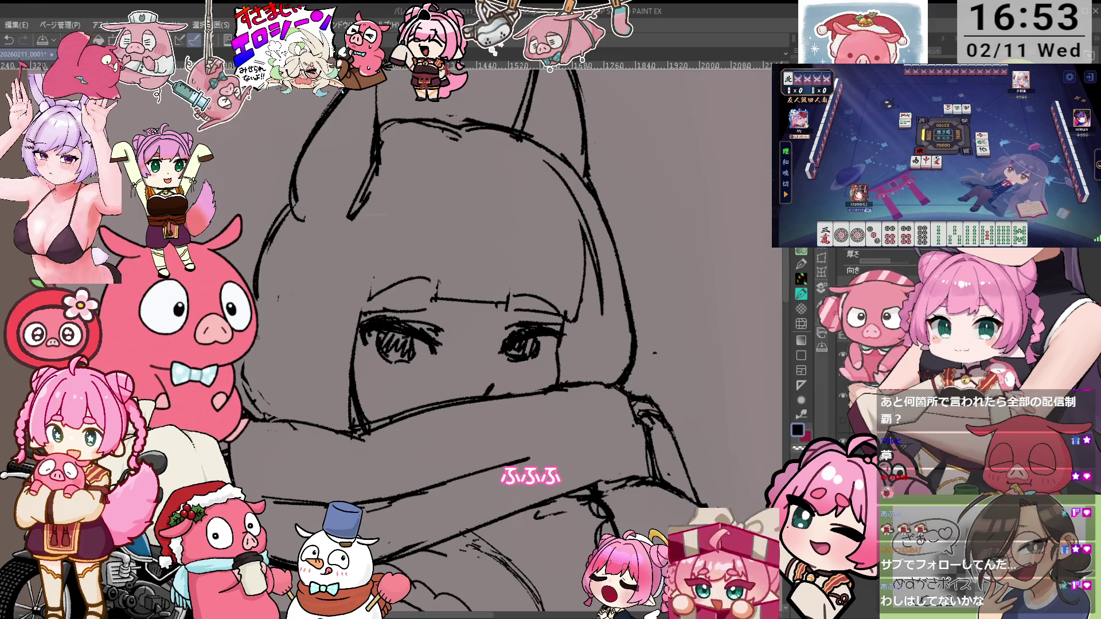
{"action": "scroll", "coordinate": [860, 264], "scroll_direction": "down", "scroll_amount": 3}
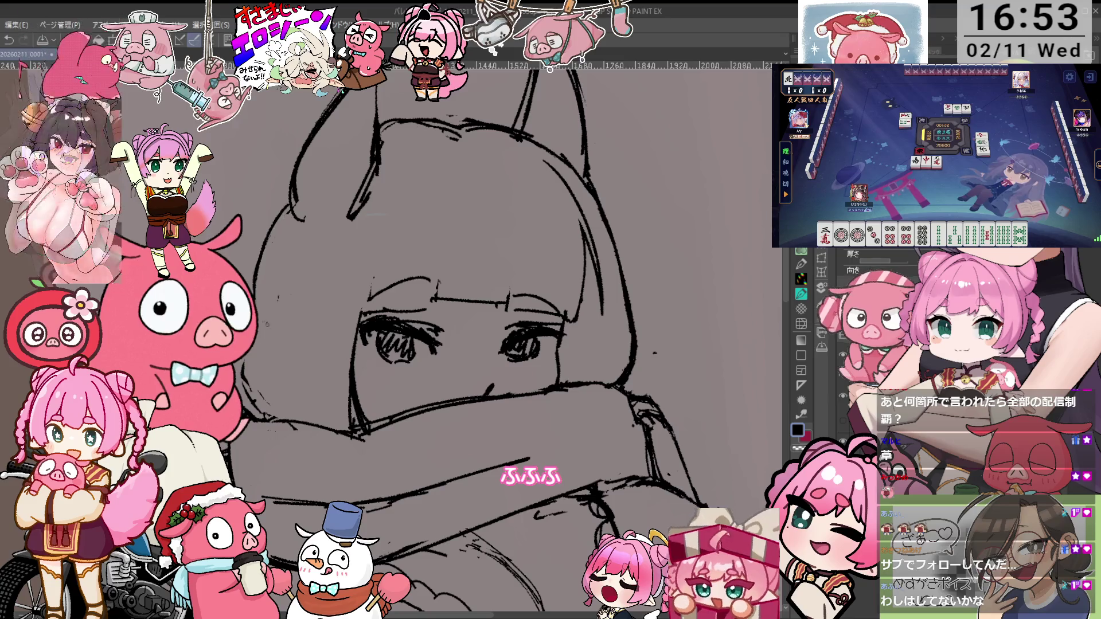
{"action": "left_click_drag", "start_coordinate": [340, 217], "coordinate": [354, 283]}
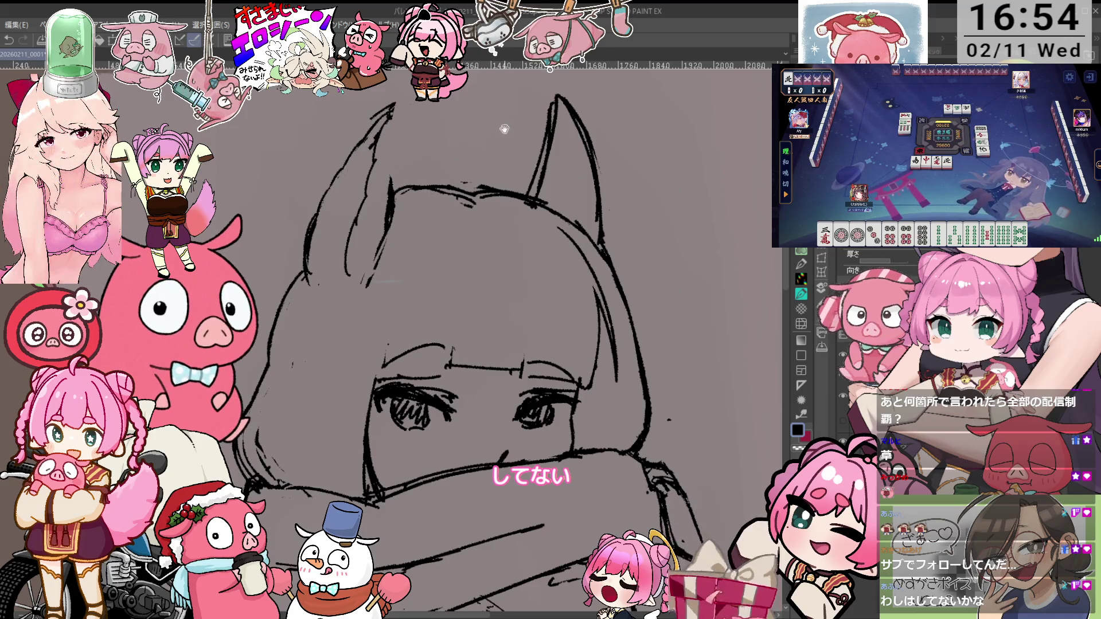
Draw an inner line inside the left ear, then undo the latest ear strokes
{"action": "left_click_drag", "start_coordinate": [504, 129], "coordinate": [499, 159]}
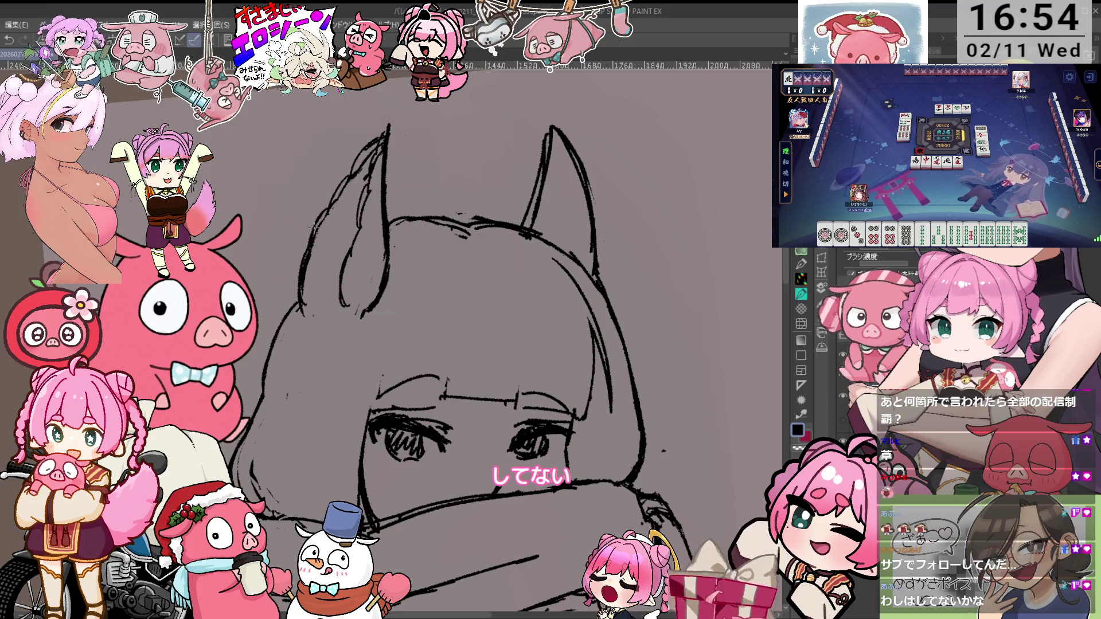
{"action": "scroll", "coordinate": [877, 264], "scroll_direction": "down", "scroll_amount": 2}
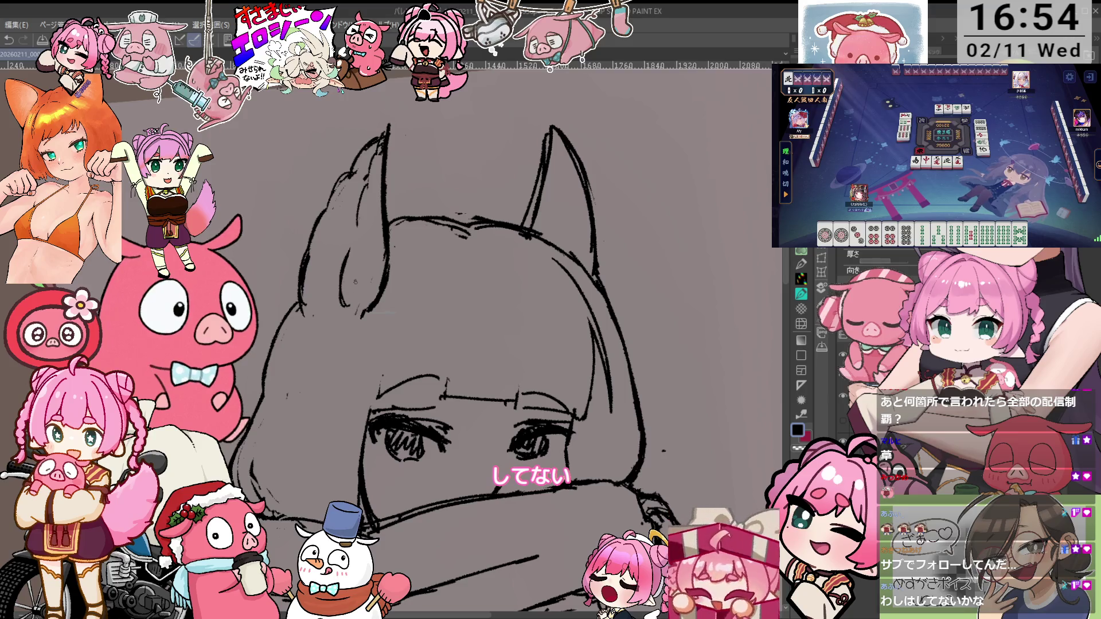
{"action": "scroll", "coordinate": [878, 264], "scroll_direction": "up", "scroll_amount": 2}
{"action": "left_click_drag", "start_coordinate": [364, 259], "coordinate": [352, 313]}
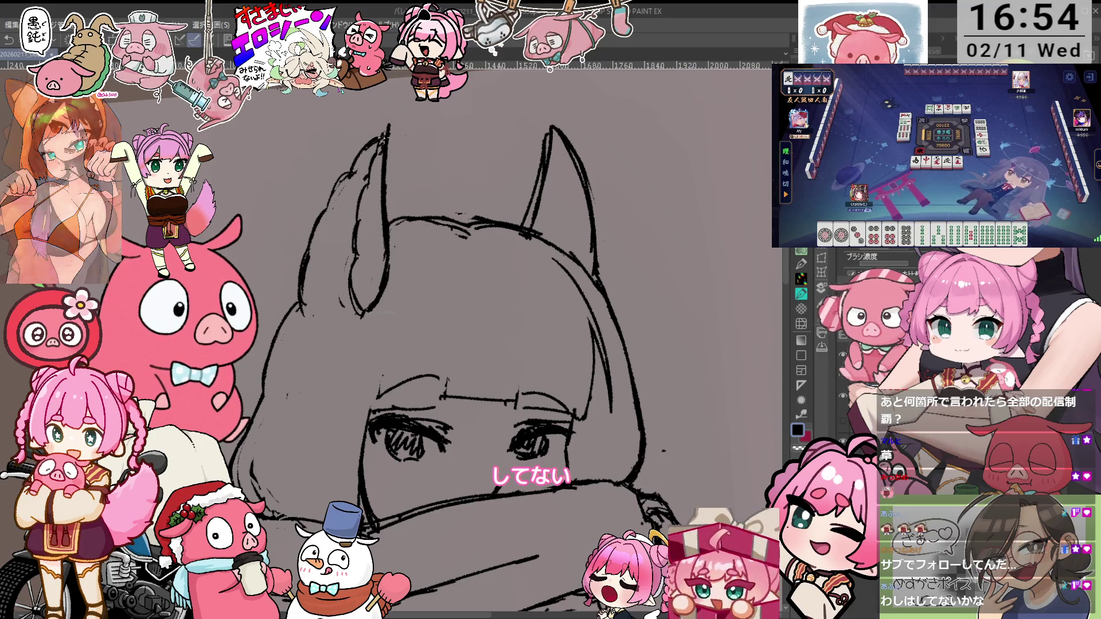
{"action": "scroll", "coordinate": [453, 184], "scroll_direction": "up", "scroll_amount": 1}
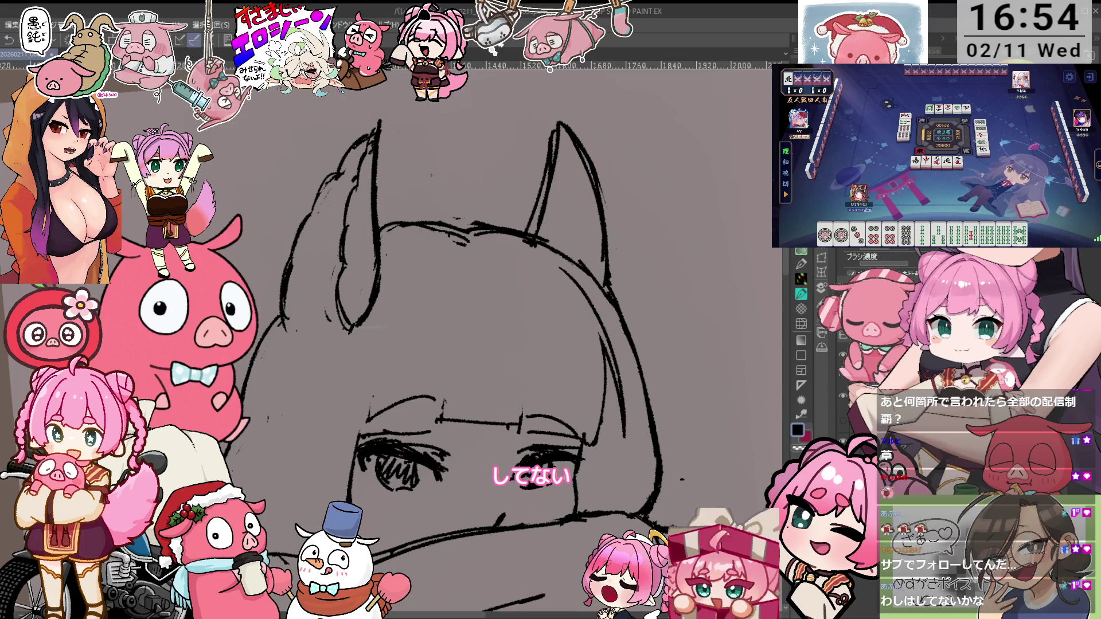
{"action": "scroll", "coordinate": [878, 269], "scroll_direction": "down", "scroll_amount": 2}
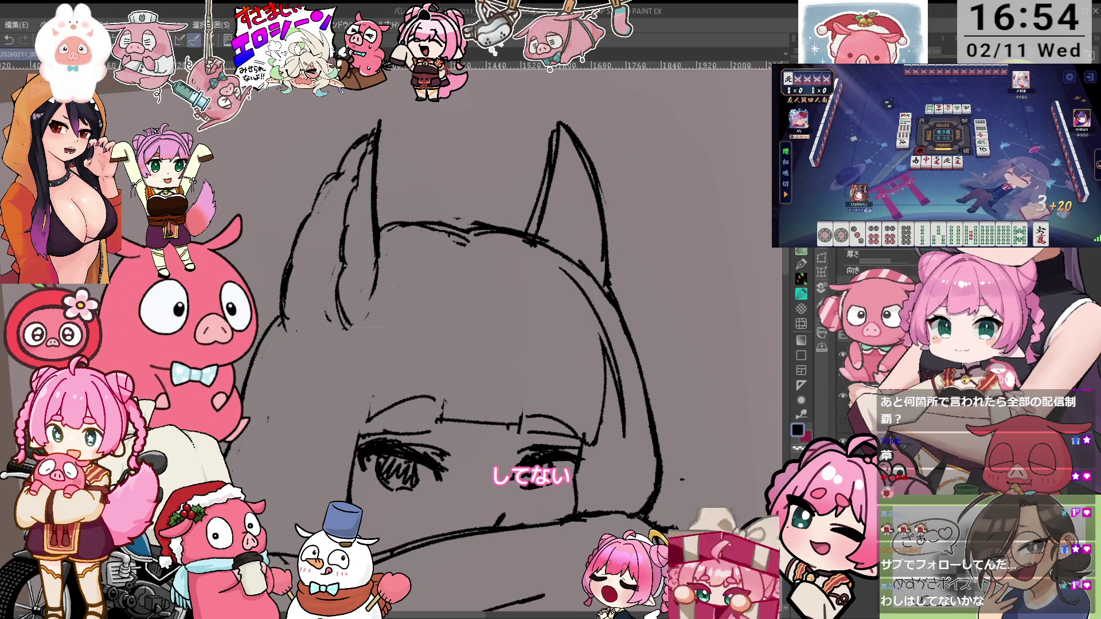
{"action": "key", "text": "ctrl+z"}
{"action": "key", "text": "ctrl+z"}
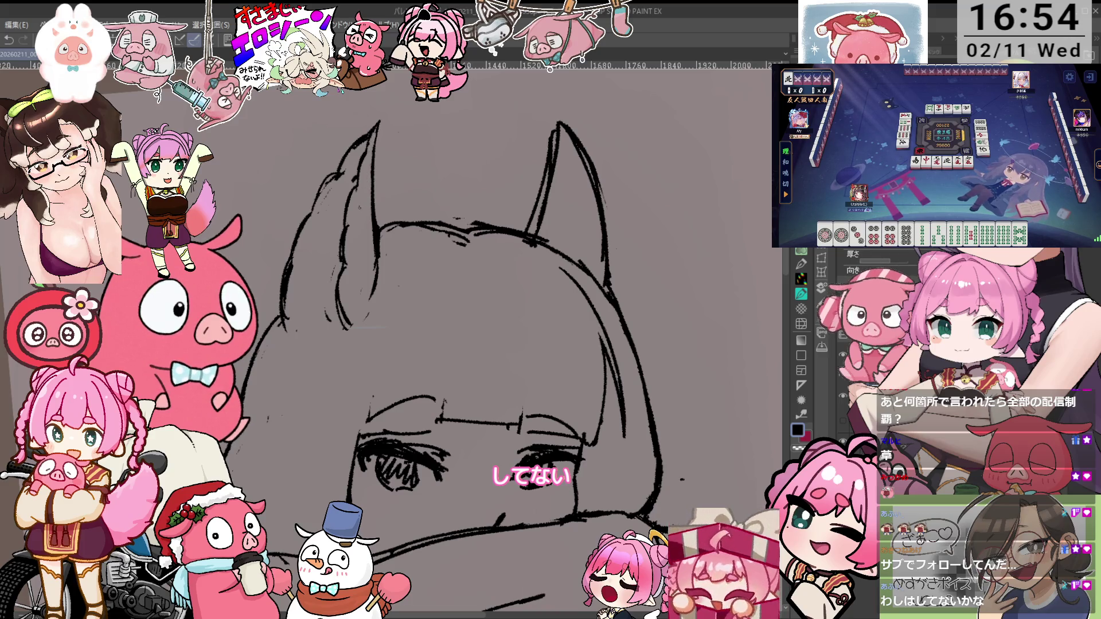
{"action": "key", "text": "e"}
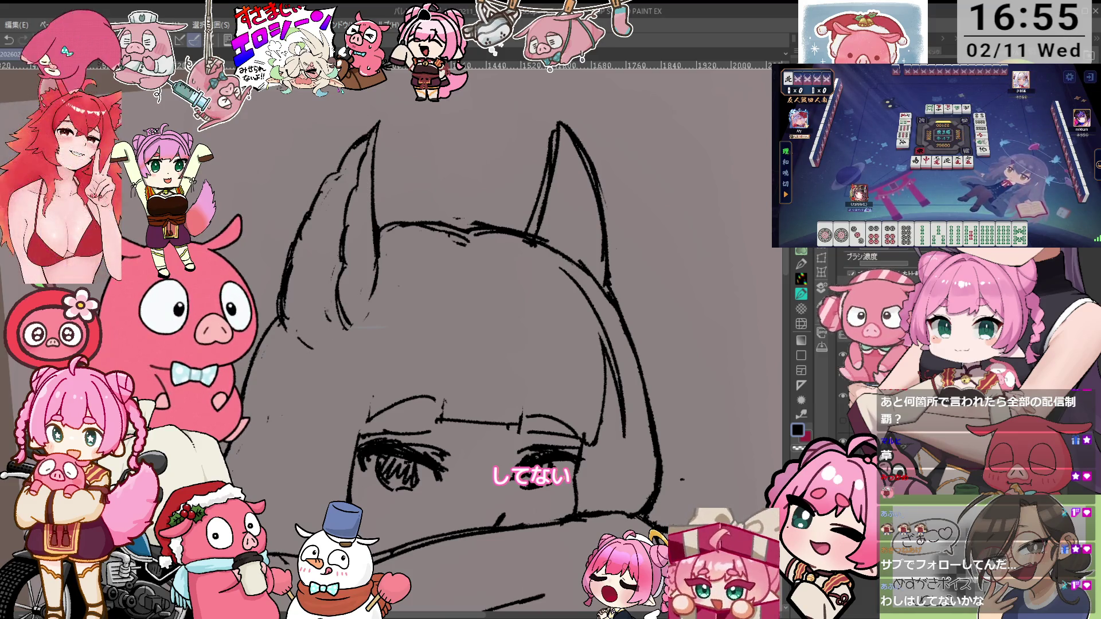
{"action": "key", "text": "p"}
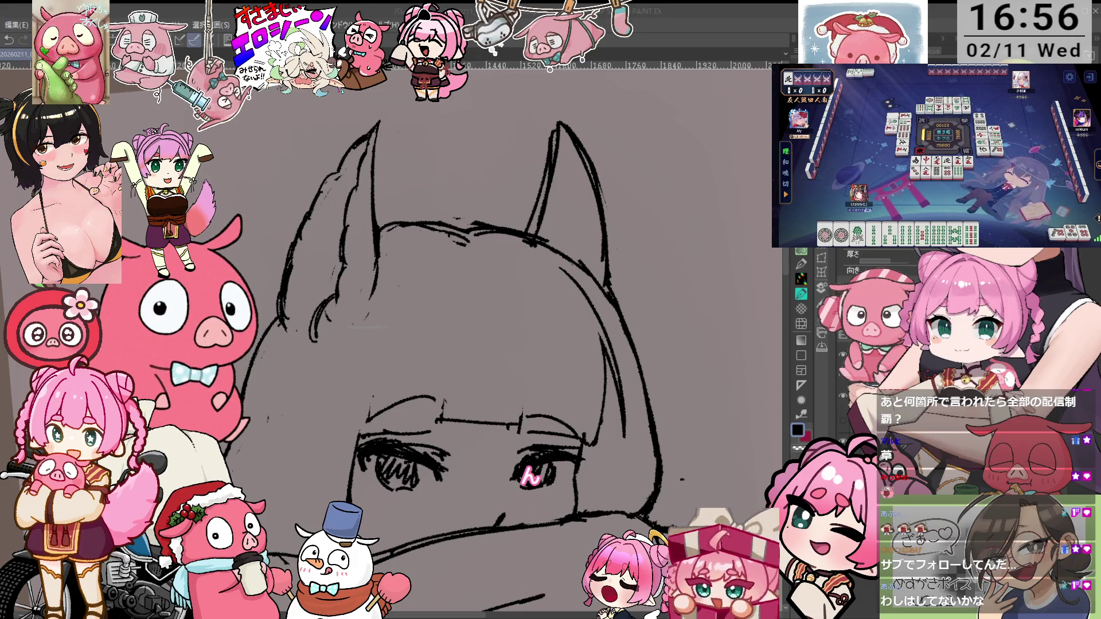
{"action": "key", "text": "minus"}
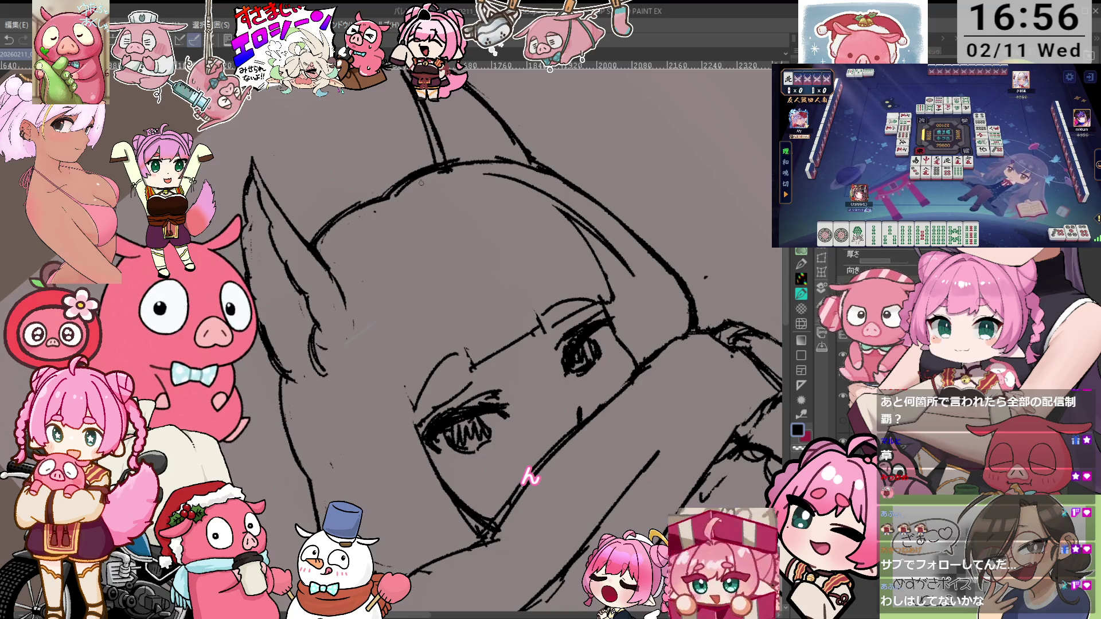
{"action": "left_click_drag", "start_coordinate": [452, 178], "coordinate": [620, 250]}
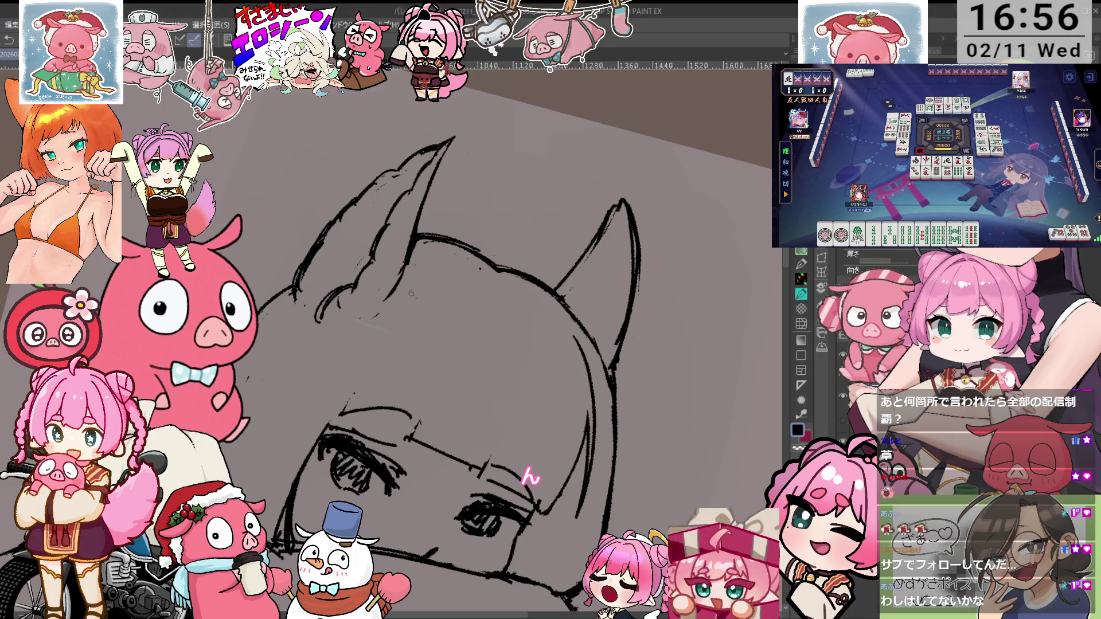
{"action": "key", "text": "at"}
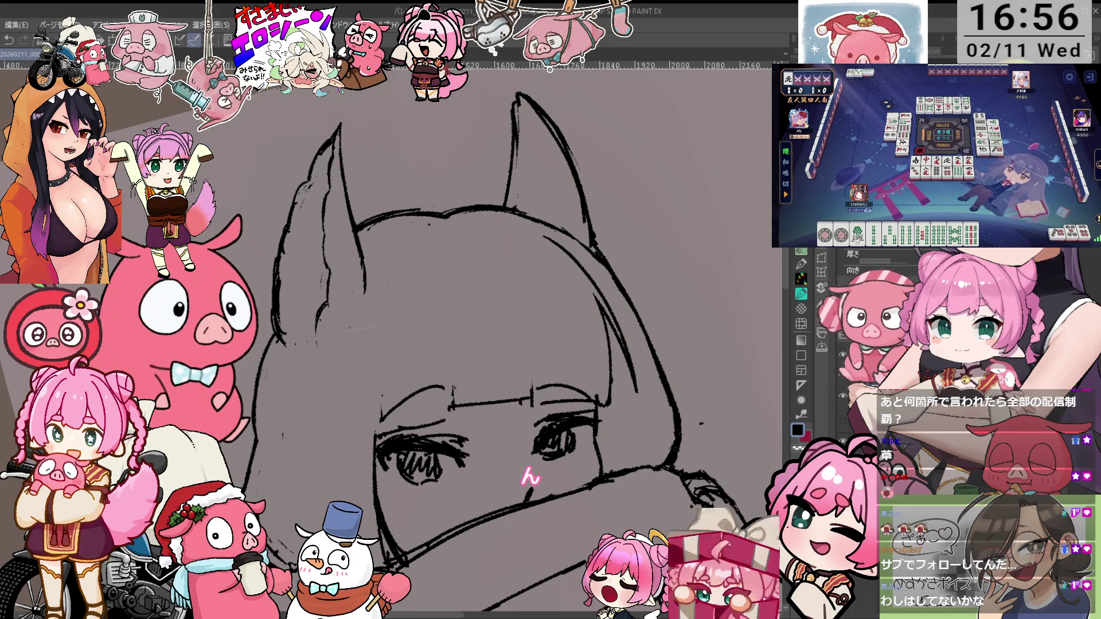
{"action": "key", "text": "p"}
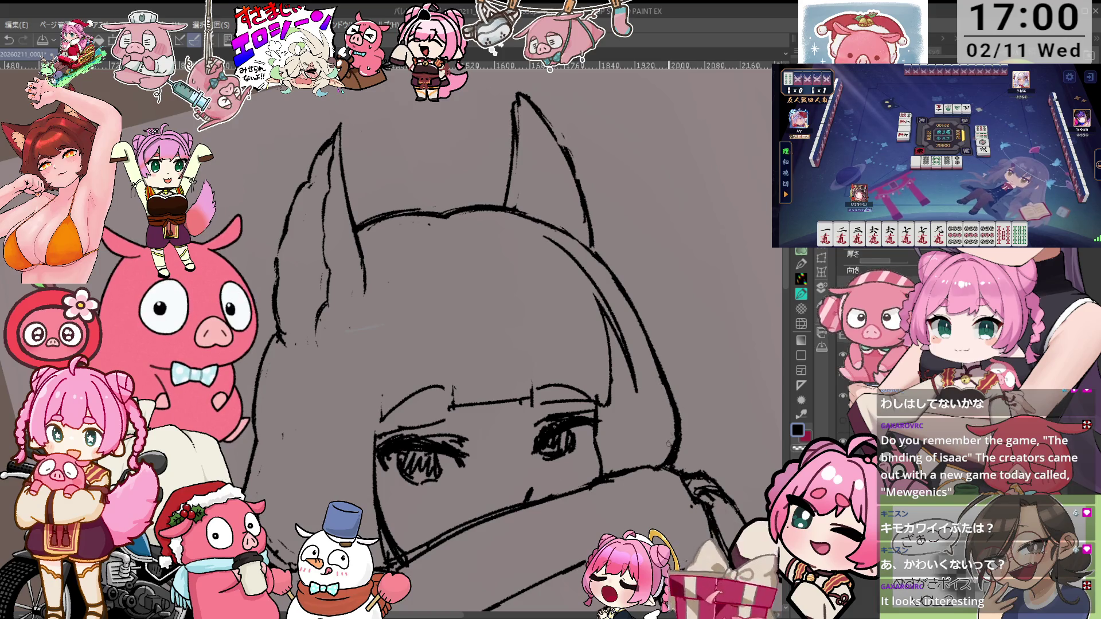
Shift the sketch higher and select both the left and right eye areas
{"action": "scroll", "coordinate": [666, 340], "scroll_direction": "down", "scroll_amount": 1}
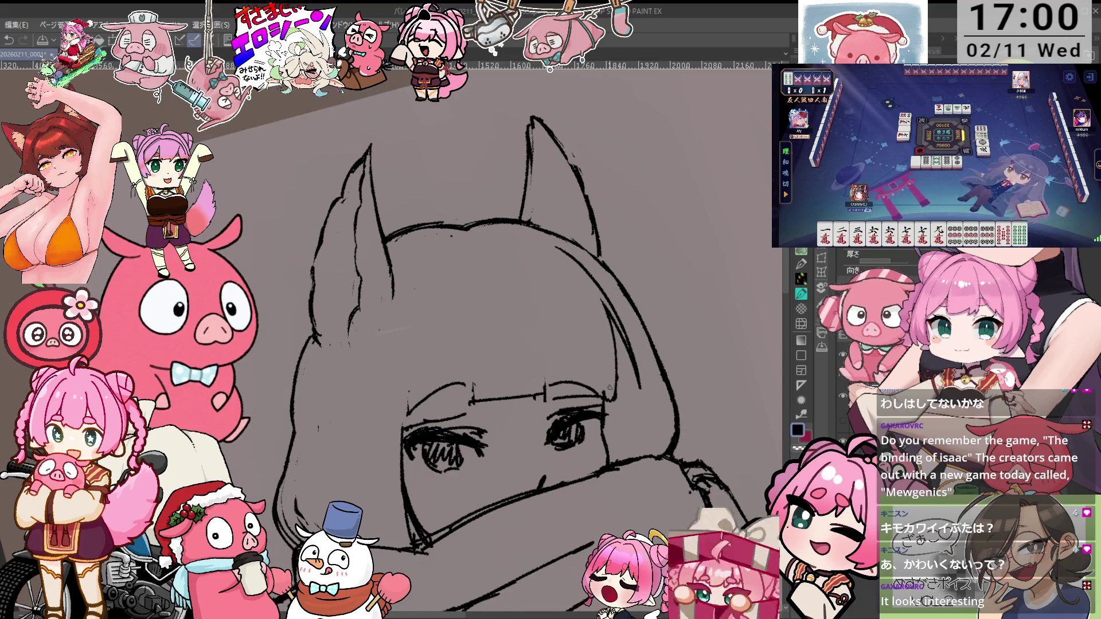
{"action": "left_click_drag", "start_coordinate": [609, 386], "coordinate": [604, 315]}
{"action": "key", "text": "e"}
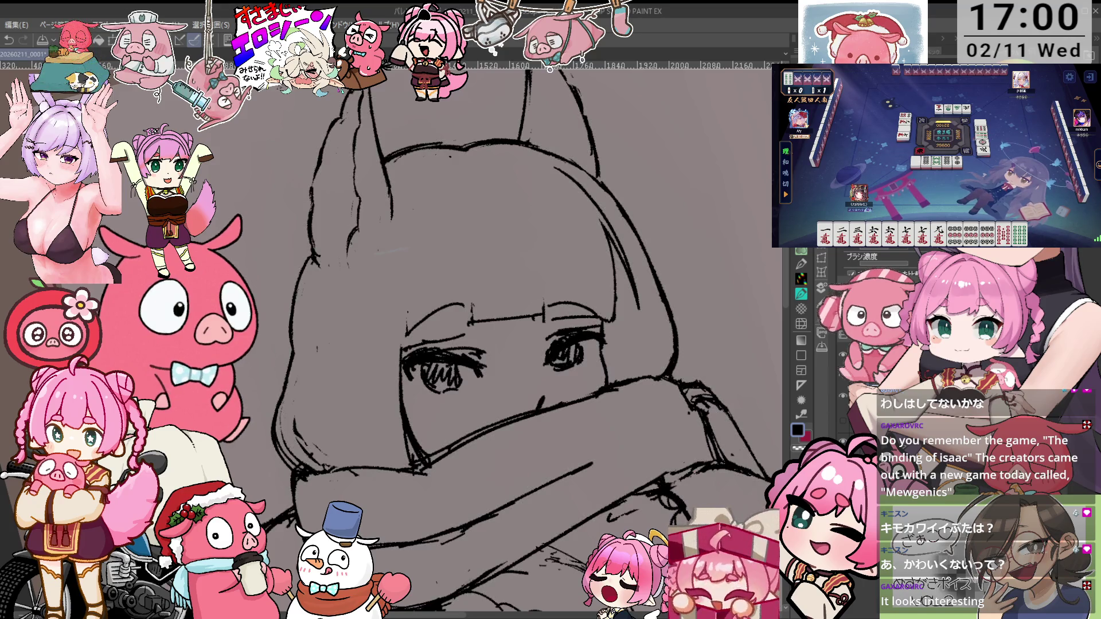
{"action": "left_click", "coordinate": [423, 370]}
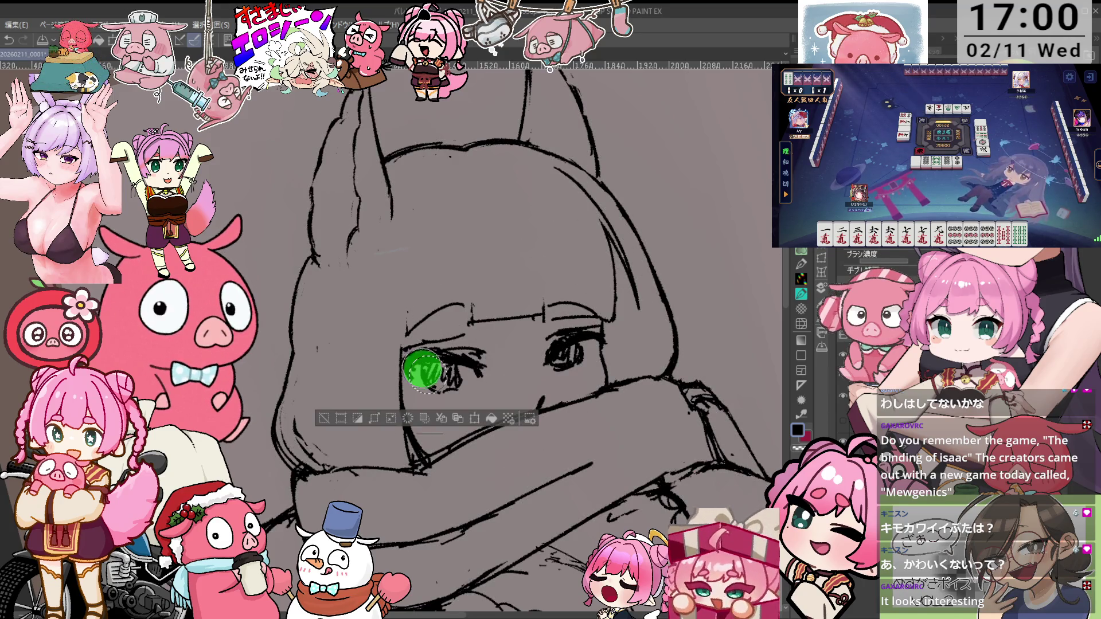
{"action": "mouse_move", "coordinate": [423, 370]}
{"action": "left_mouse_down"}
{"action": "mouse_move", "coordinate": [500, 364]}
{"action": "mouse_move", "coordinate": [436, 382]}
{"action": "left_mouse_up"}
{"action": "mouse_move", "coordinate": [602, 324]}
{"action": "left_mouse_down"}
{"action": "mouse_move", "coordinate": [551, 339]}
{"action": "mouse_move", "coordinate": [596, 298]}
{"action": "left_mouse_up"}
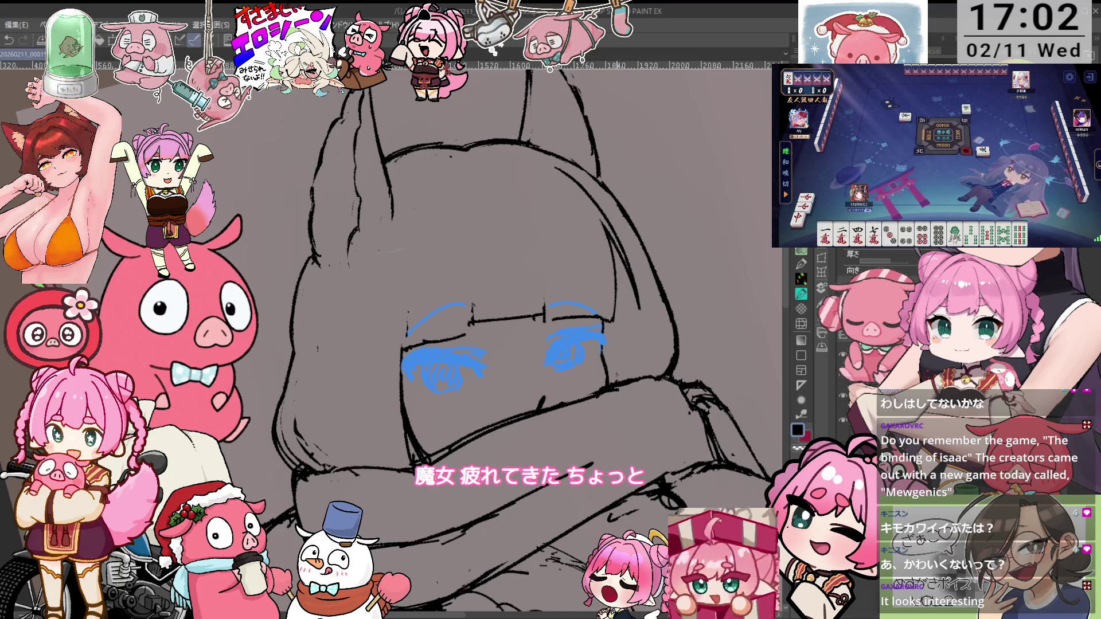
Rotate the canvas to comfortable angles and keep inking the head and scarf with a different brush
{"action": "key", "text": "minus"}
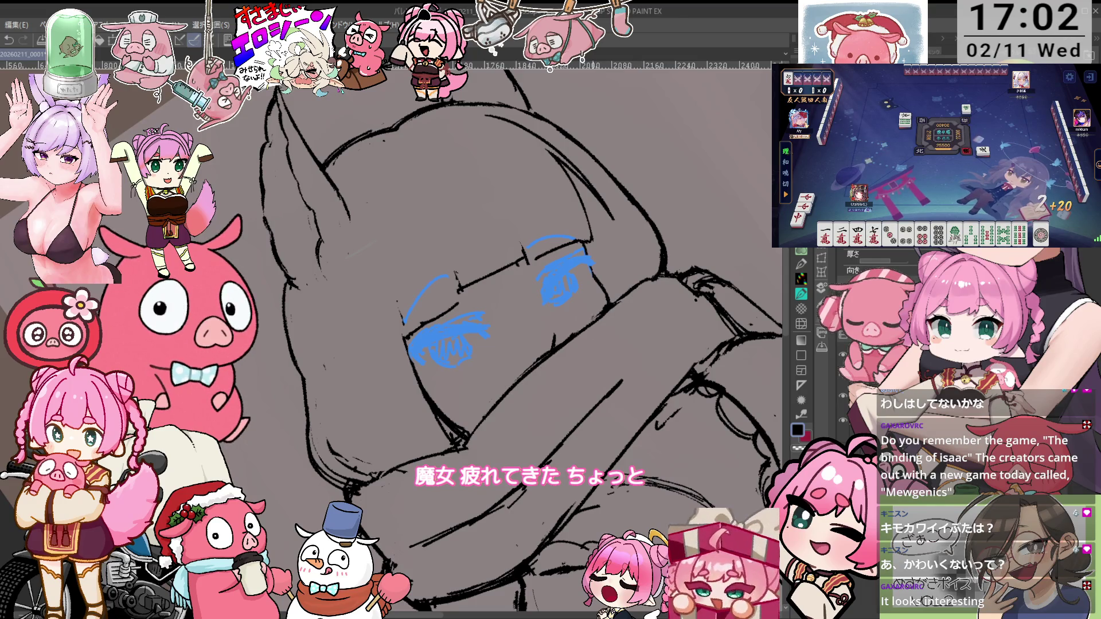
{"action": "key", "text": "e"}
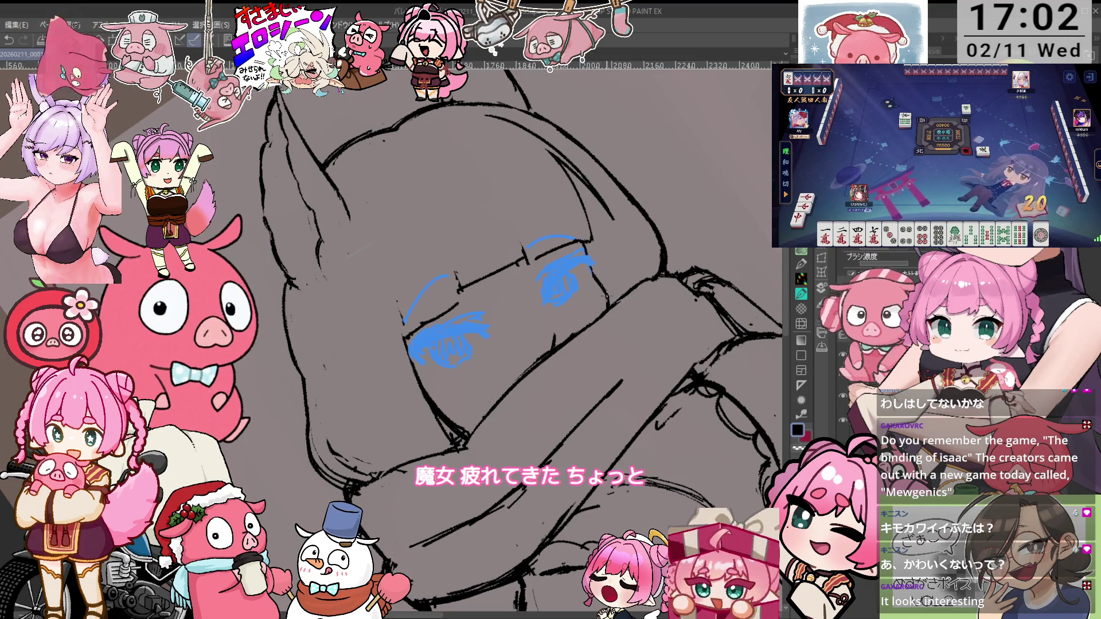
{"action": "key", "text": "asciicircum"}
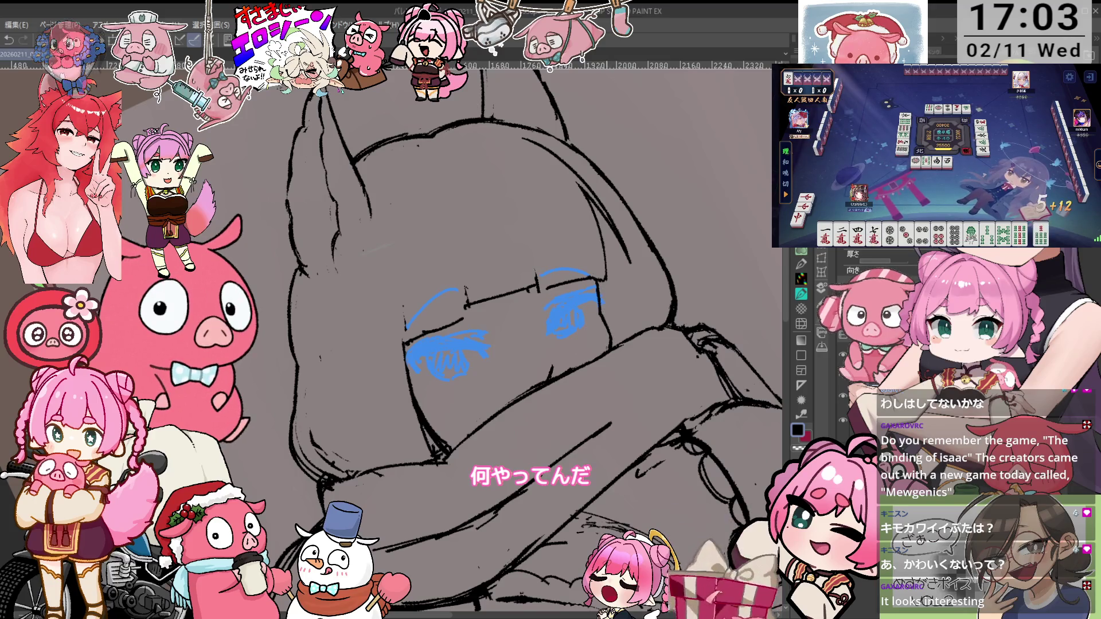
{"action": "key", "text": "minus"}
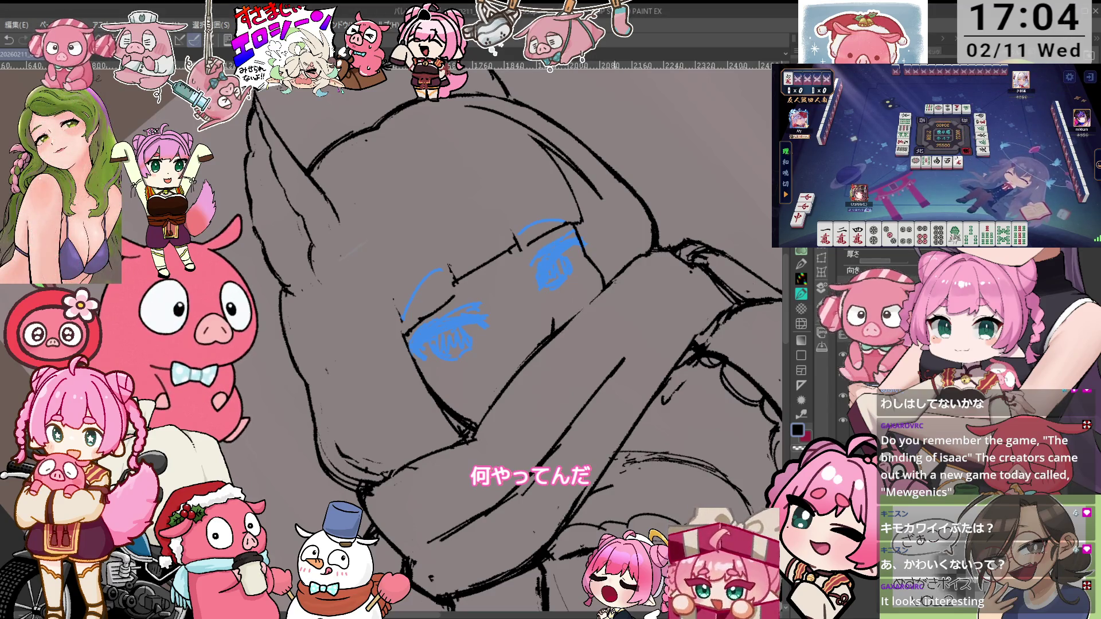
Fix the hair and scarf lines with the eraser and inking pen, then set the canvas upright
{"action": "key", "text": "e"}
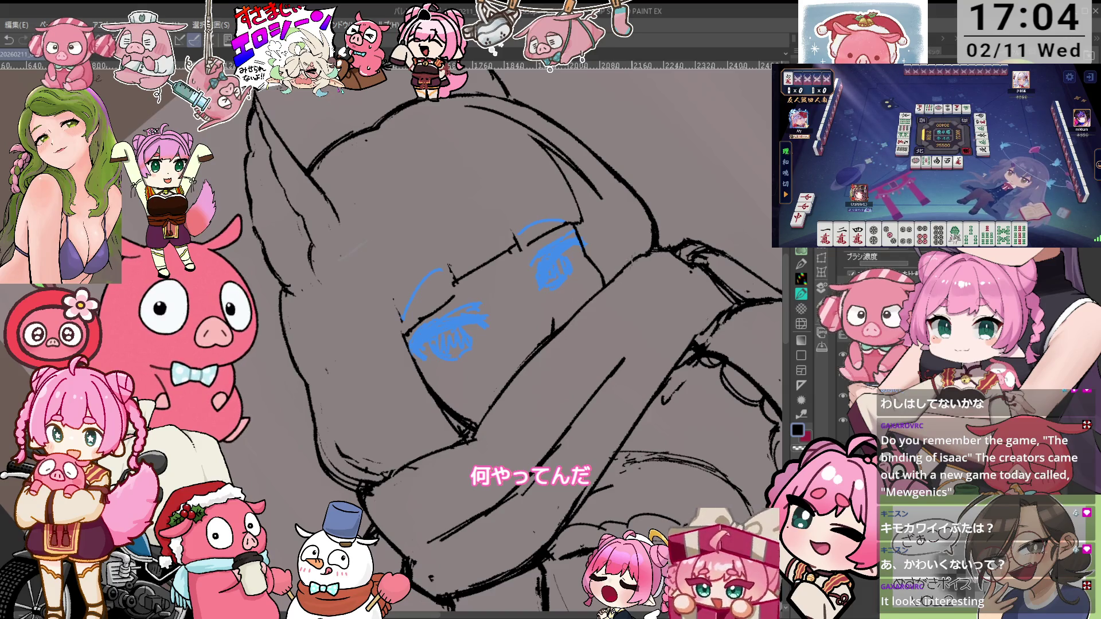
{"action": "key", "text": "p"}
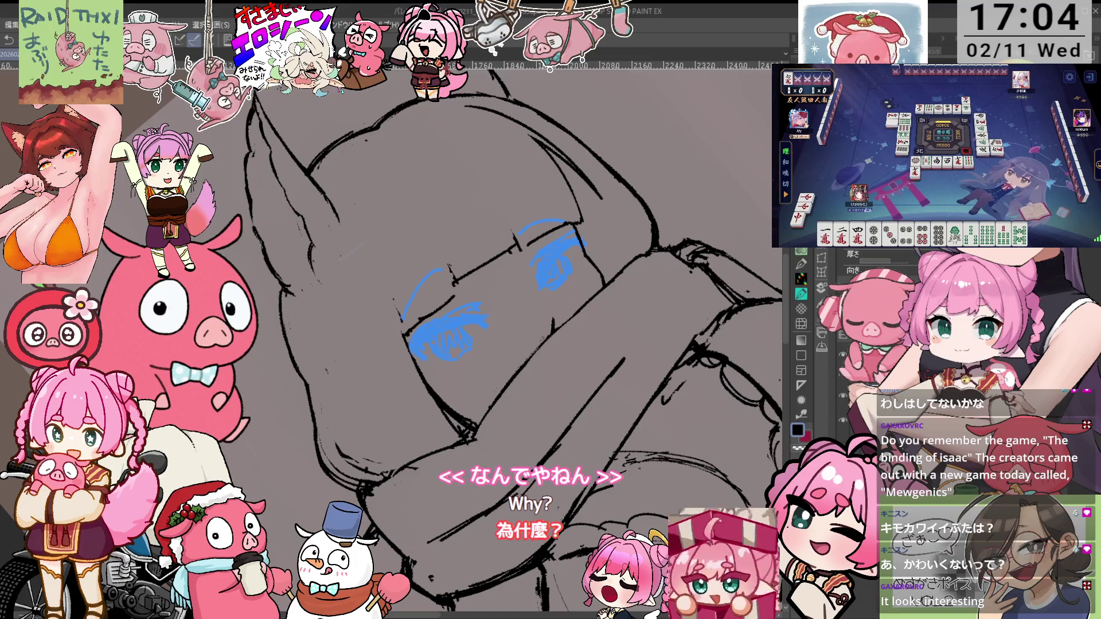
{"action": "key", "text": "at"}
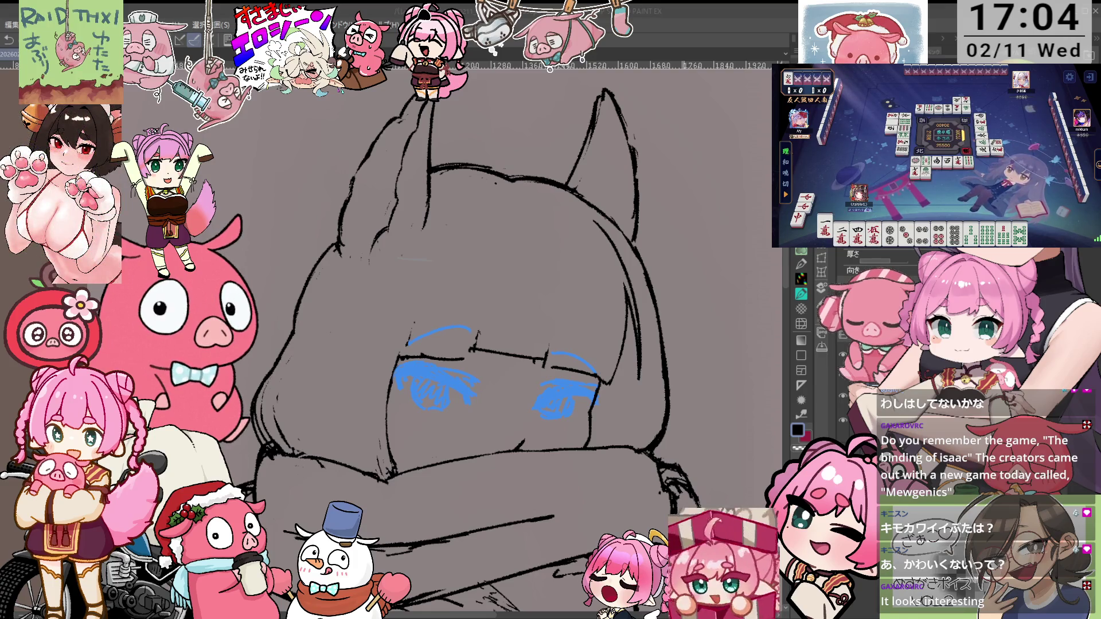
Draw the fringe lines on a rotated canvas, undo and then restore the stroke near the right eye
{"action": "key", "text": "minus"}
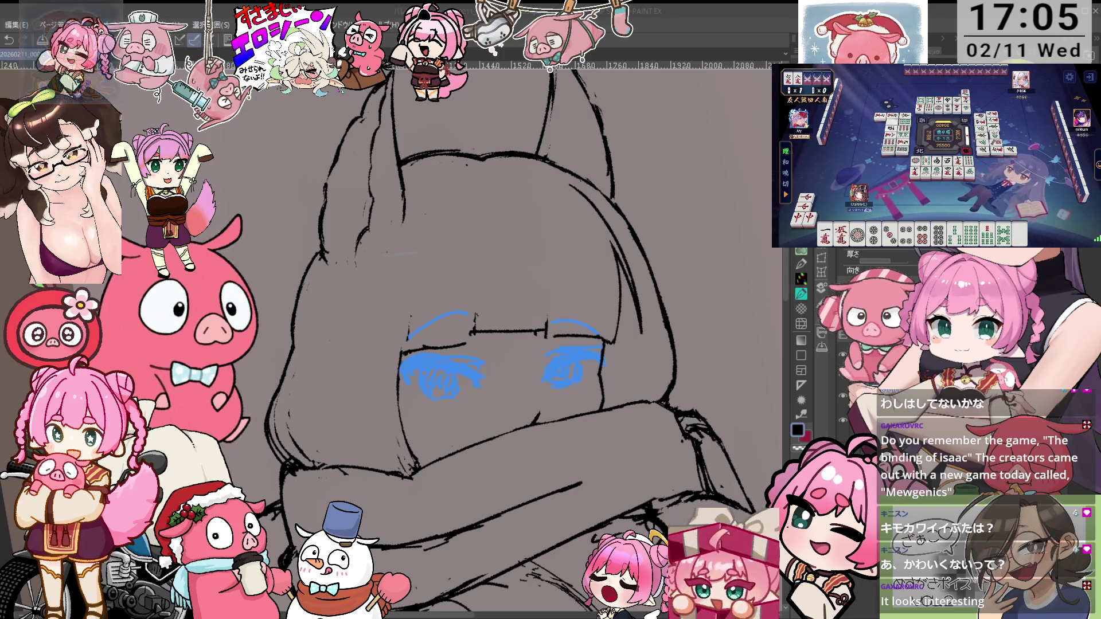
{"action": "key", "text": "asciicircum"}
{"action": "key", "text": "asciicircum"}
{"action": "key", "text": "asciicircum"}
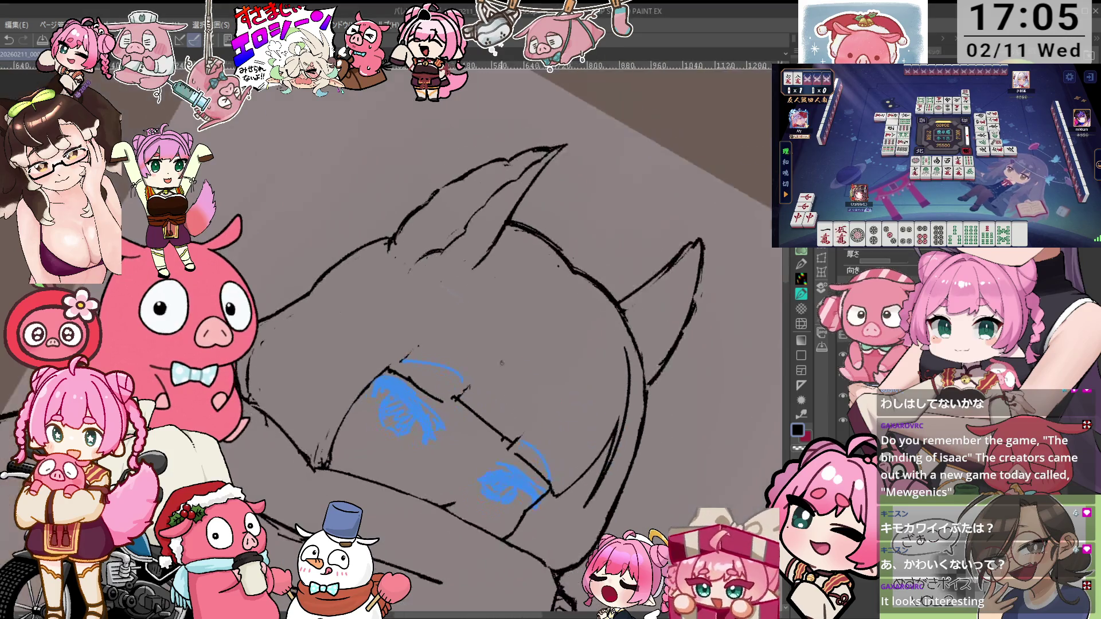
{"action": "key", "text": "ctrl+z"}
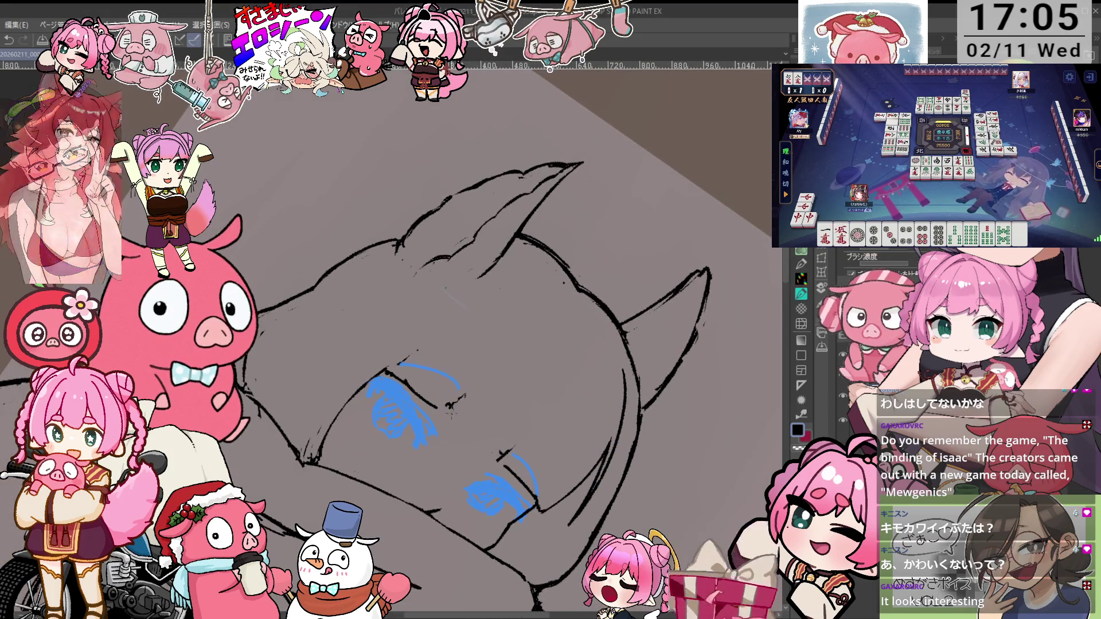
{"action": "key", "text": "minus"}
{"action": "key", "text": "minus"}
{"action": "key", "text": "minus"}
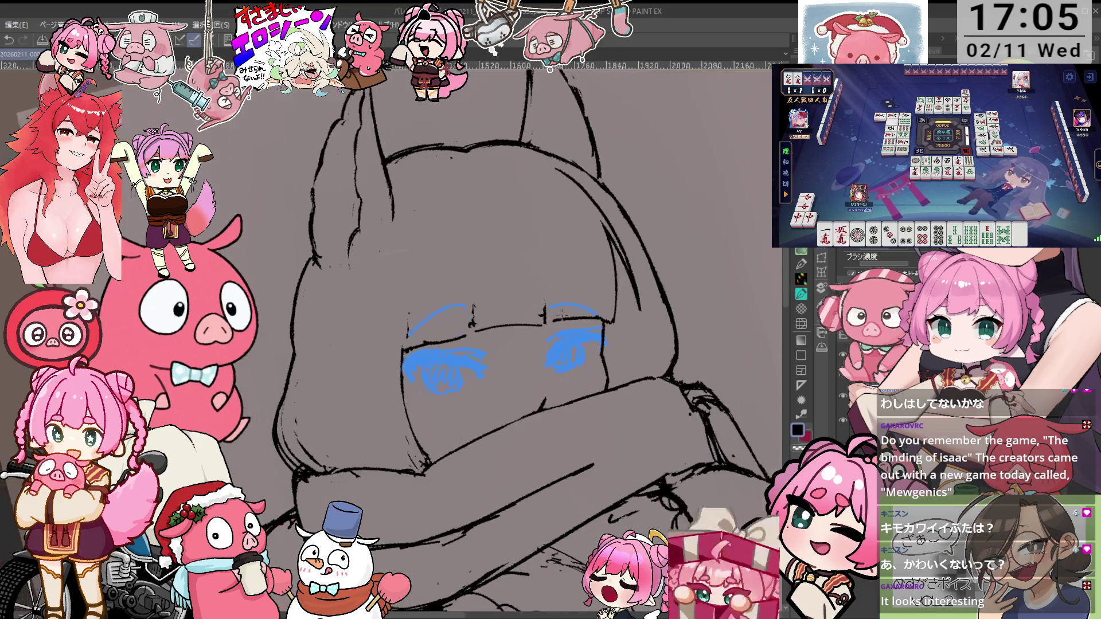
{"action": "key", "text": "ctrl+y"}
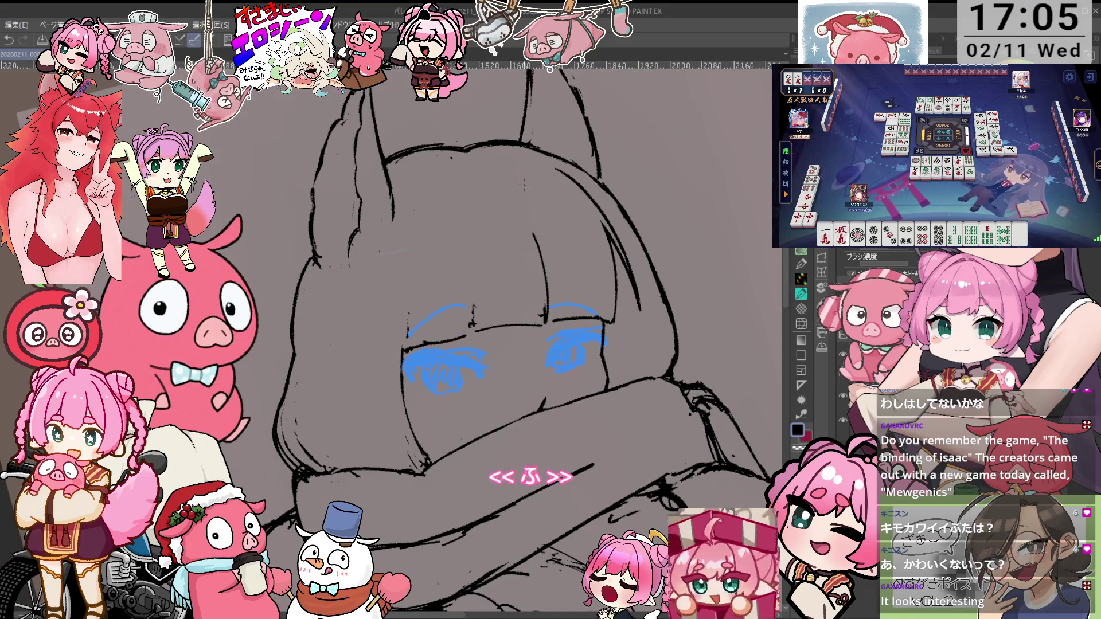